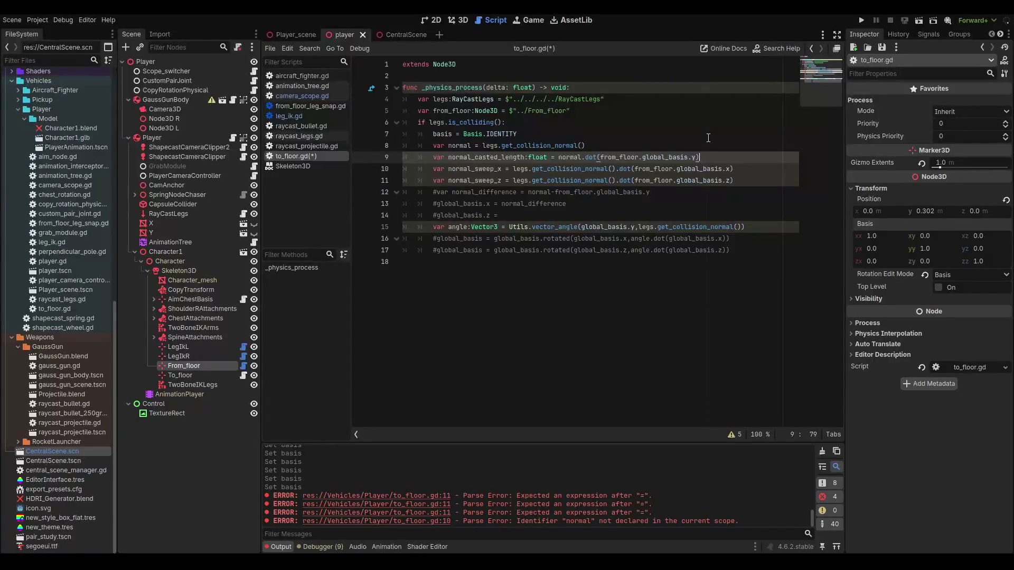
- Prefix normal.dot(...) with '1/' on line 9 of to_floor.gd and add a blank line below
key("ctrl+Left")
key("ctrl+Left")
key("ctrl+Left")
type("1/")
key("End")
key("Return")
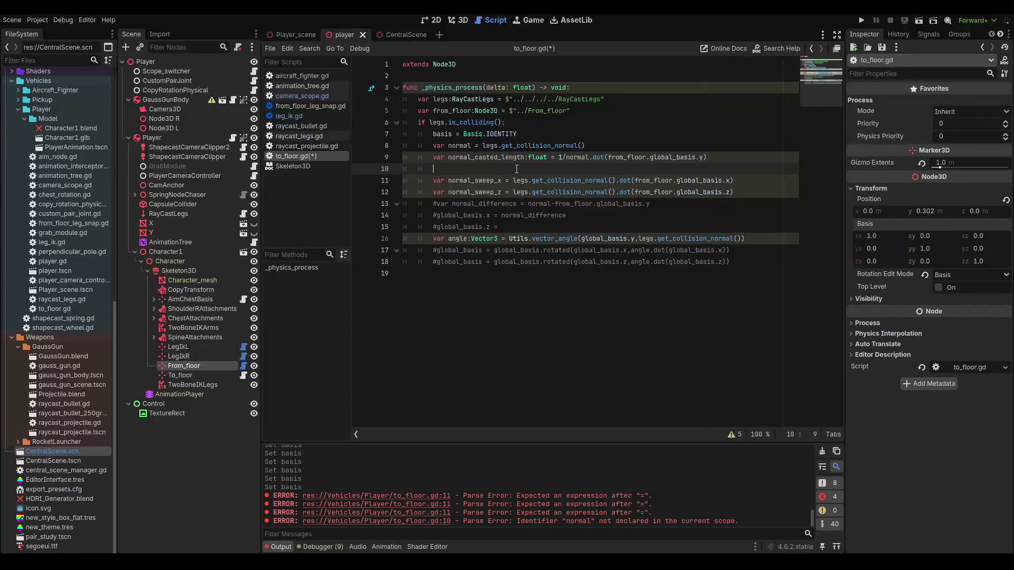
- Replace the normal_sweep_x/z lines with var normal_casted_vector:Vector3 = normal*normal_casted_length
left_click_drag(751, 191, 420, 178)
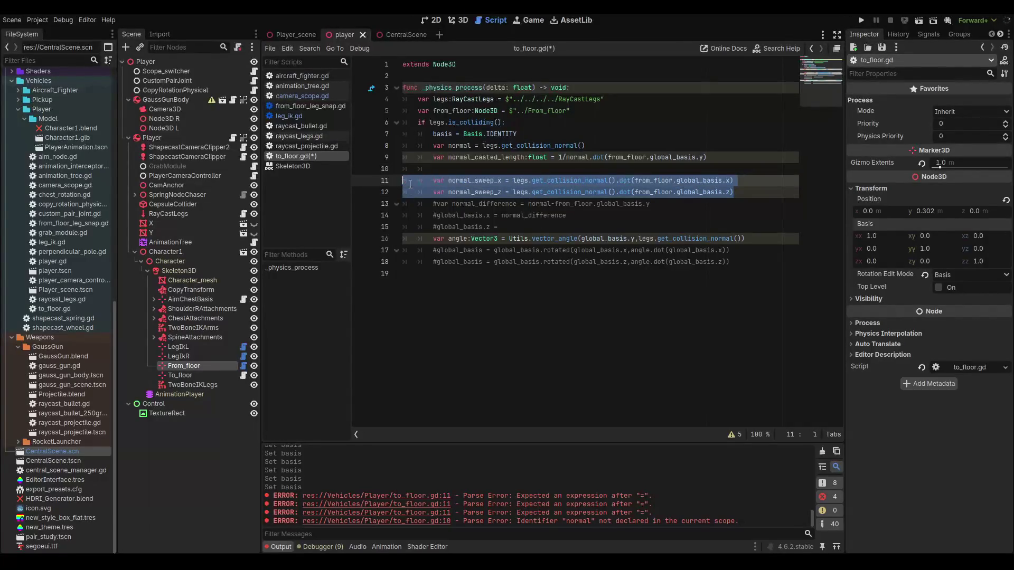
key("BackSpace")
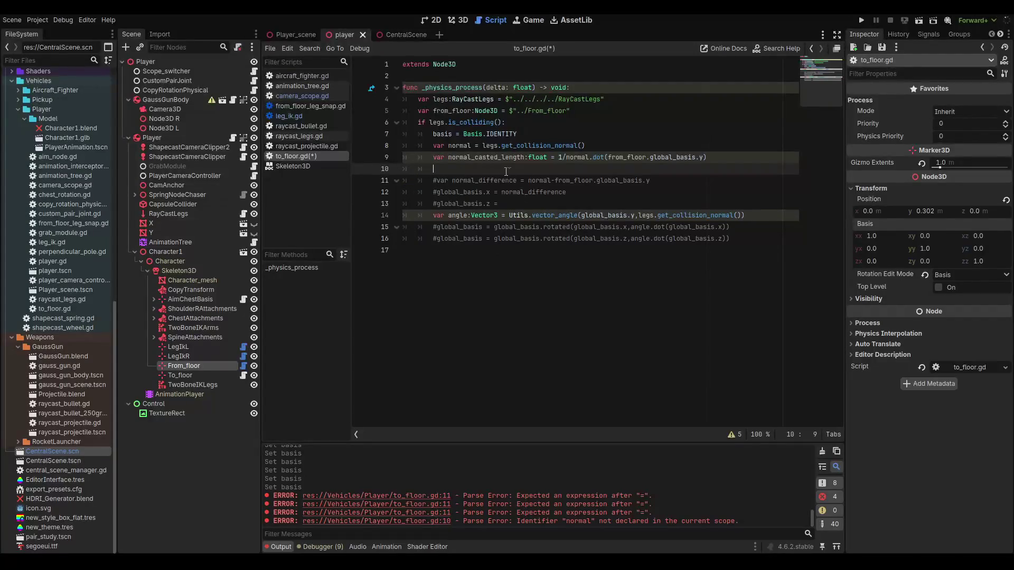
type("var")
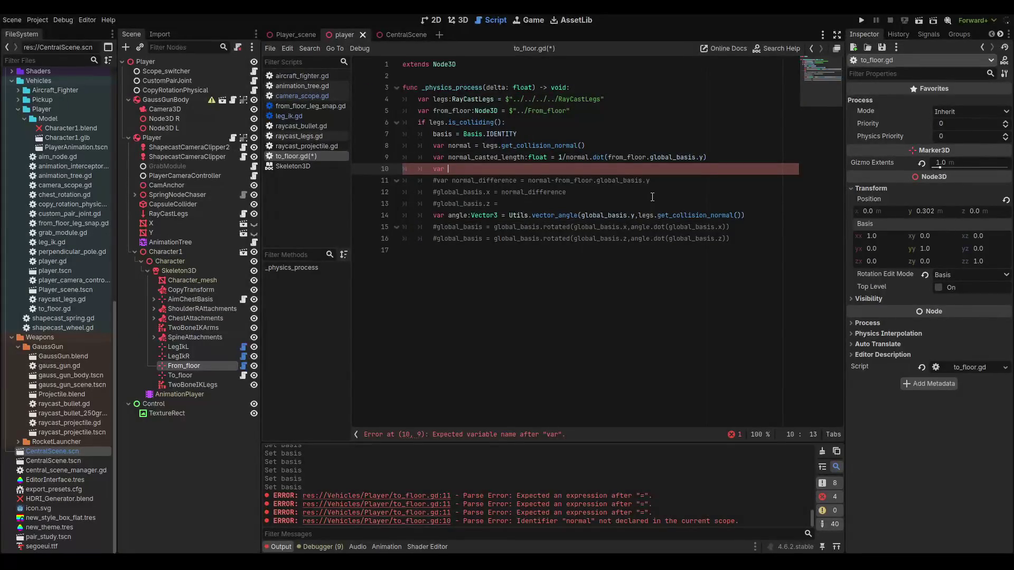
type("norm")
key("BackSpace")
key("BackSpace")
key("BackSpace")
type("normal_cast")
type("ed")
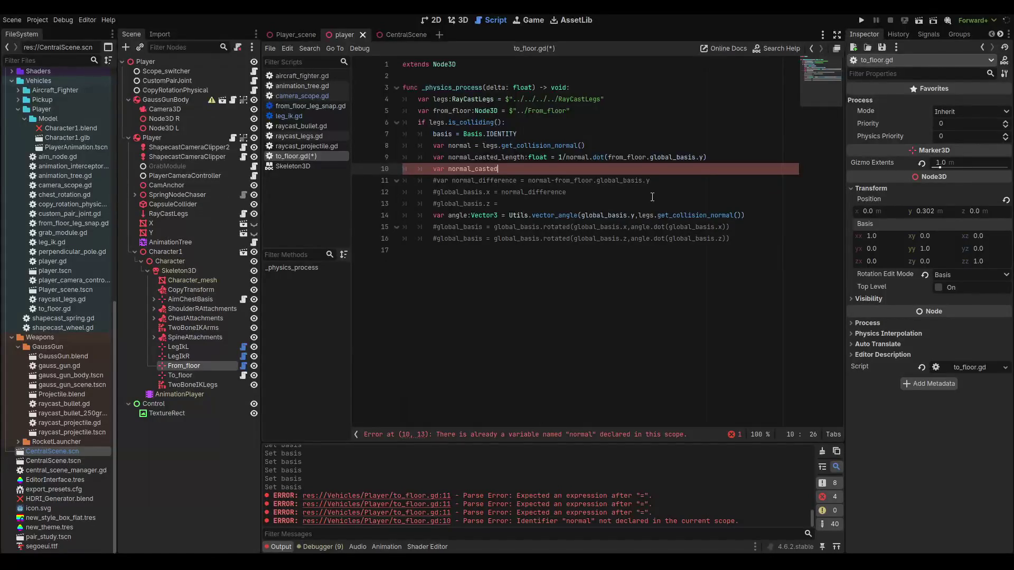
type("_vector:")
type("vec")
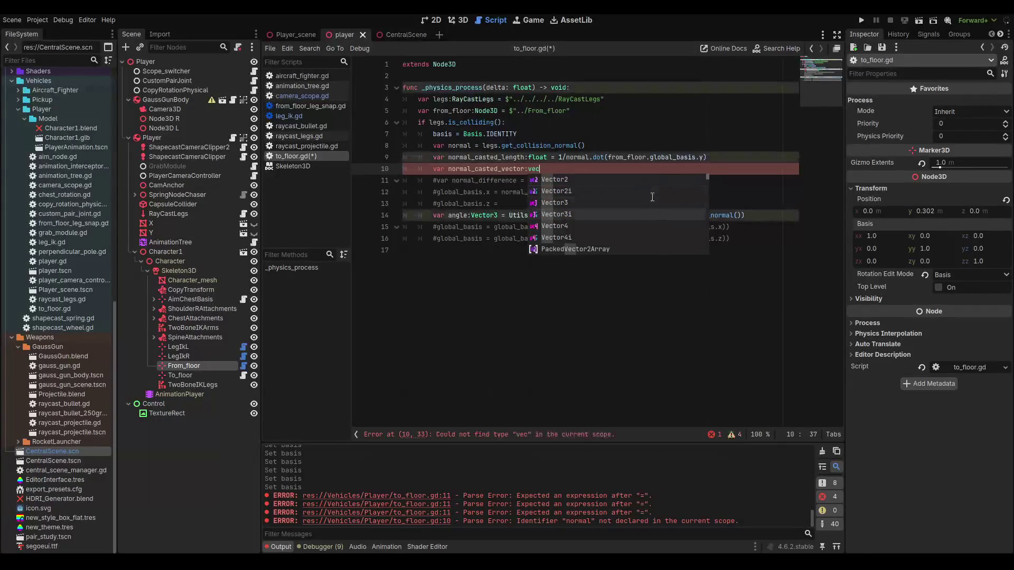
key("Return")
type("norm")
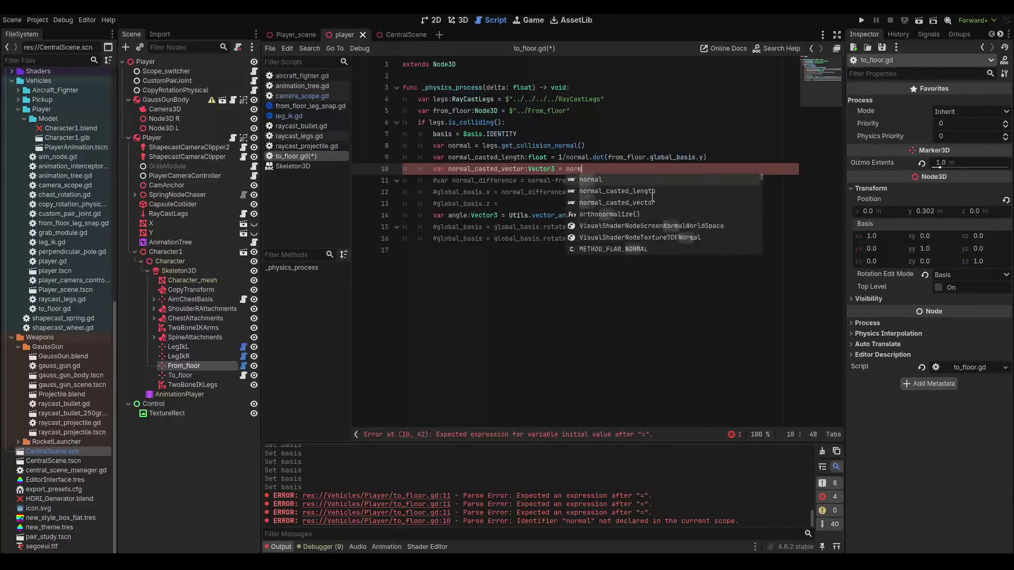
type("al*normal")
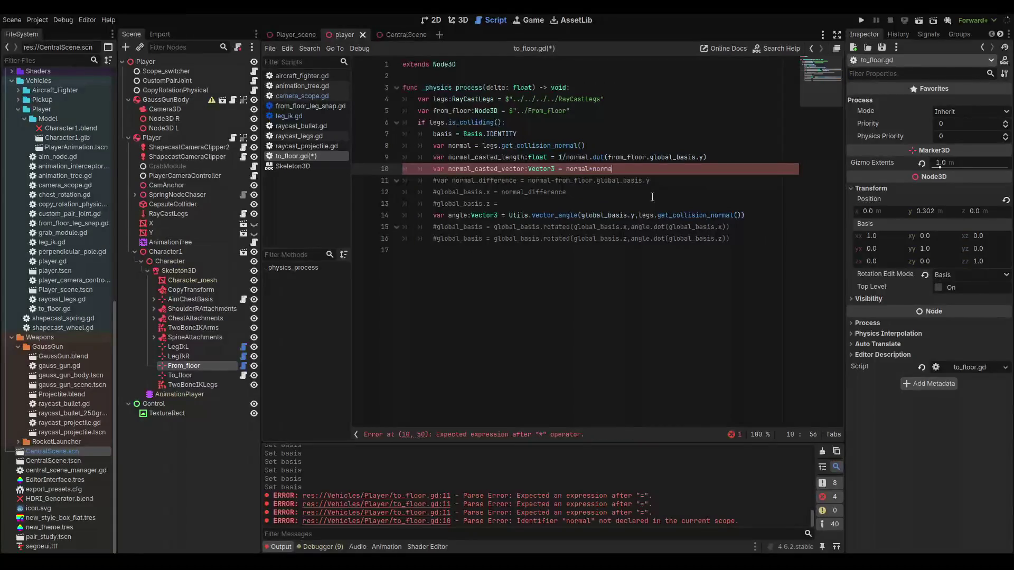
key("Down")
key("Return")
key("Return")
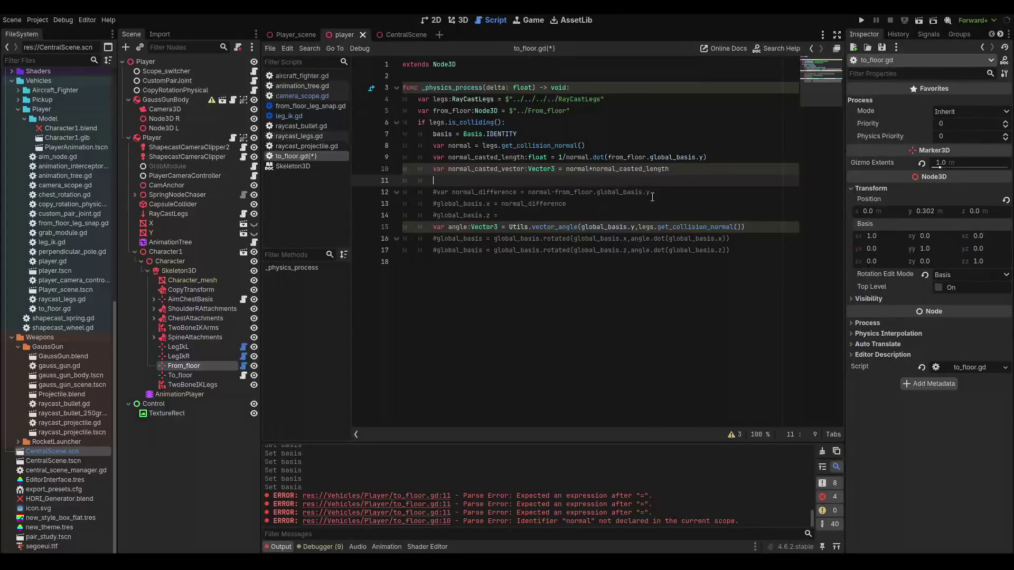
- Declare var sweep_x = normal_casted_vector.dot(from_floor.global_basis.x) and begin the next sweep line
type("var")
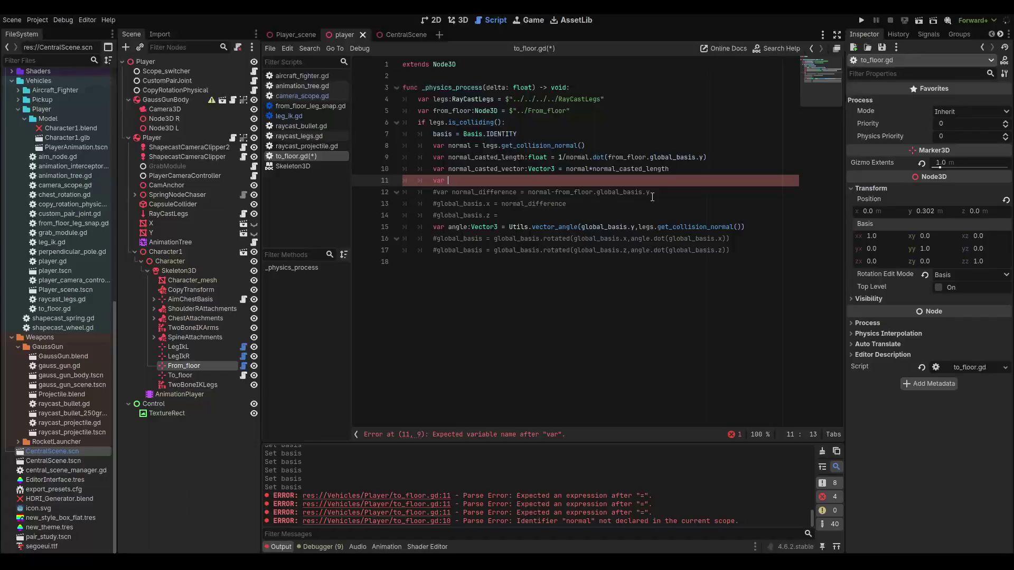
type("swee")
type("p")
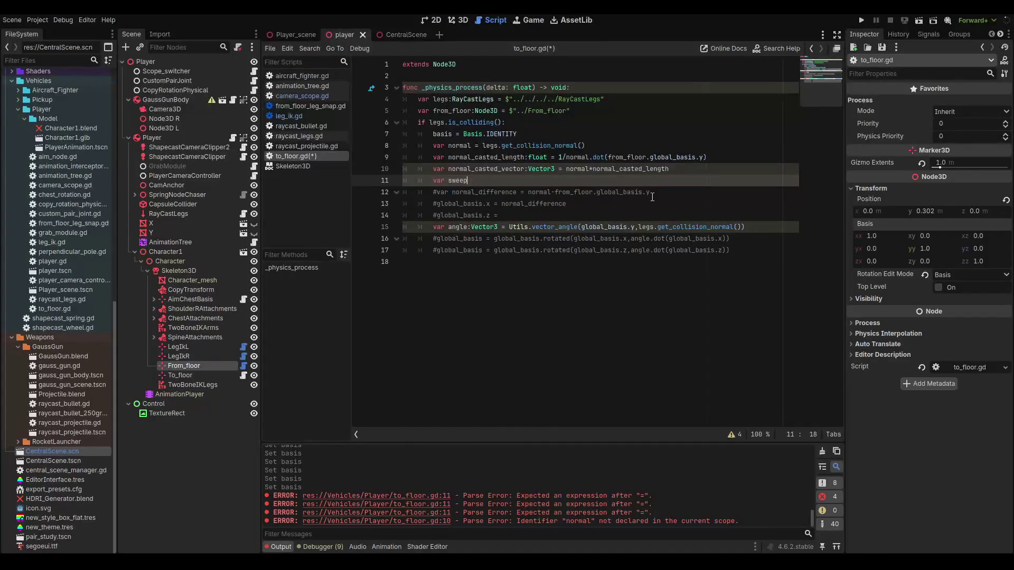
type("_x = ")
type("norma")
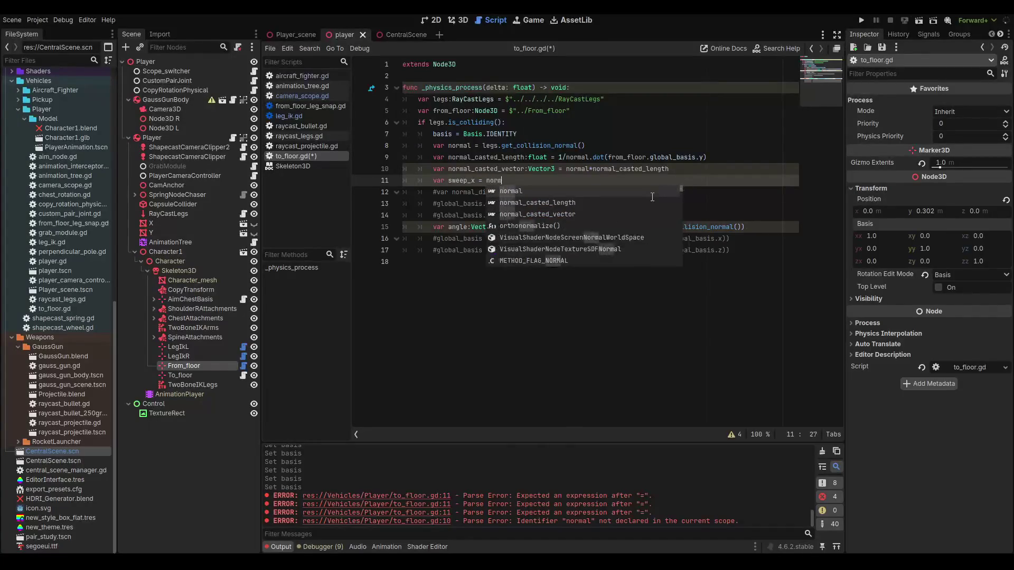
key("Down")
key("Down")
key("Return")
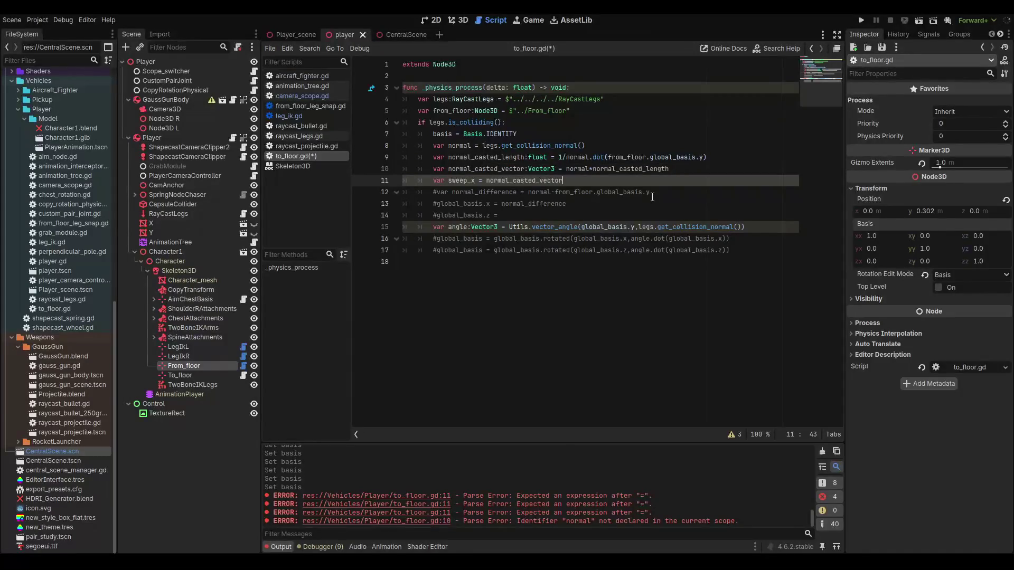
type(".")
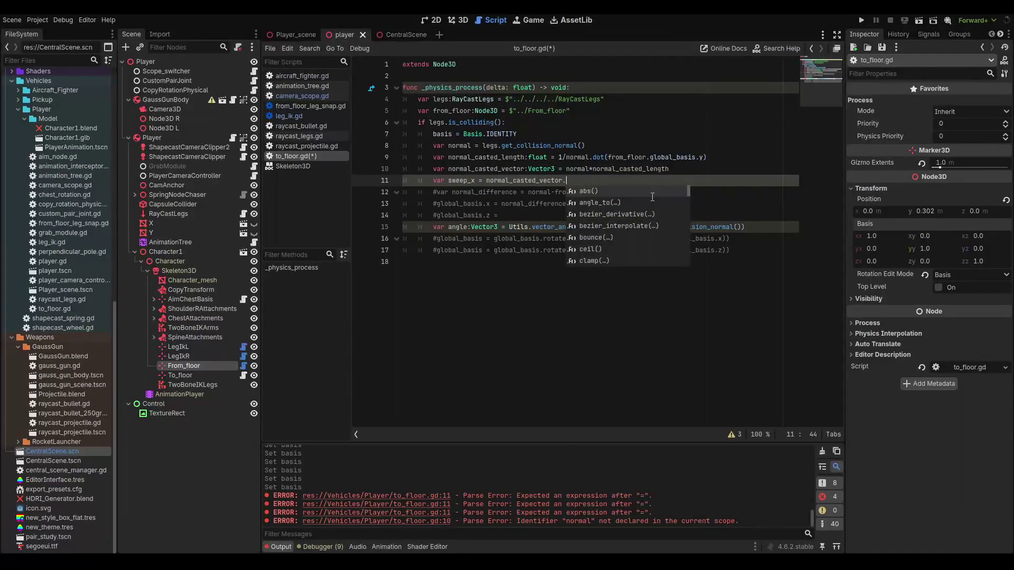
type("dot")
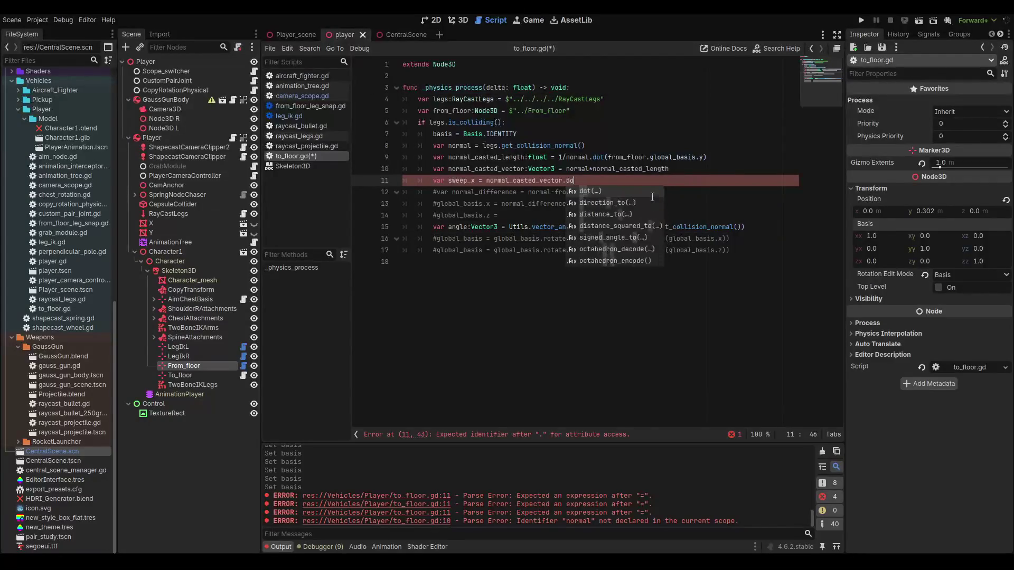
key("Return")
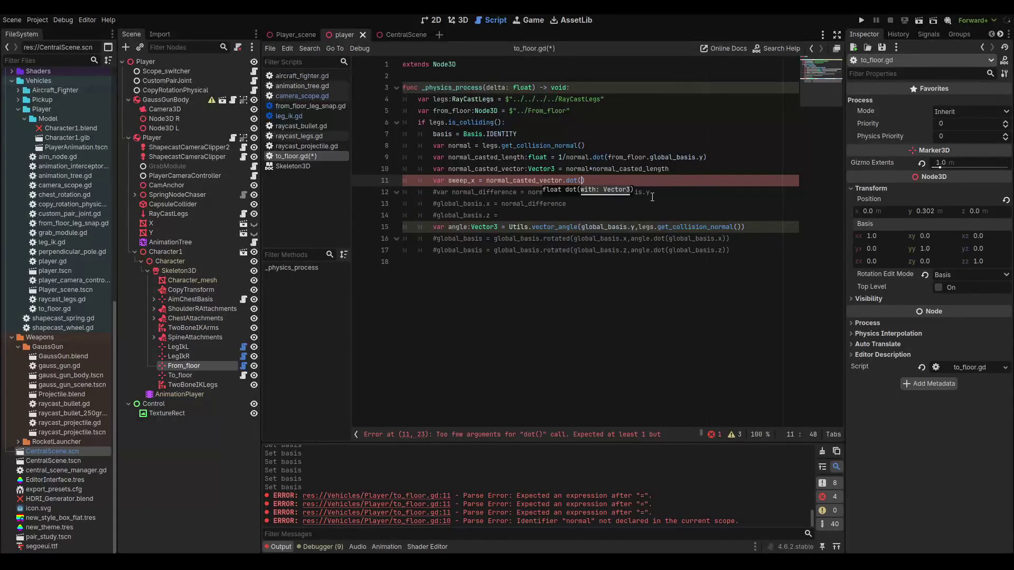
type("from_floor.")
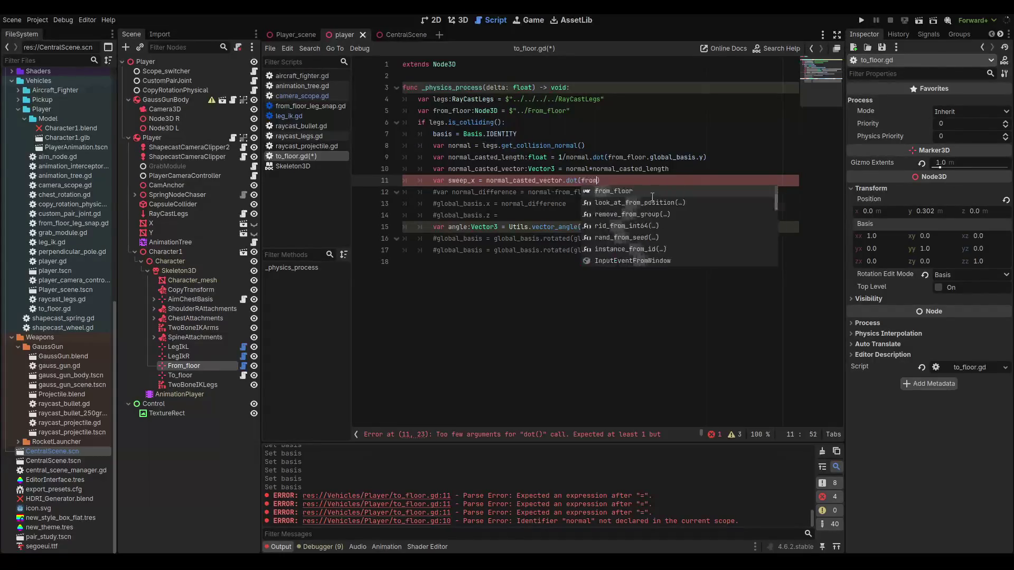
type("global_basis.")
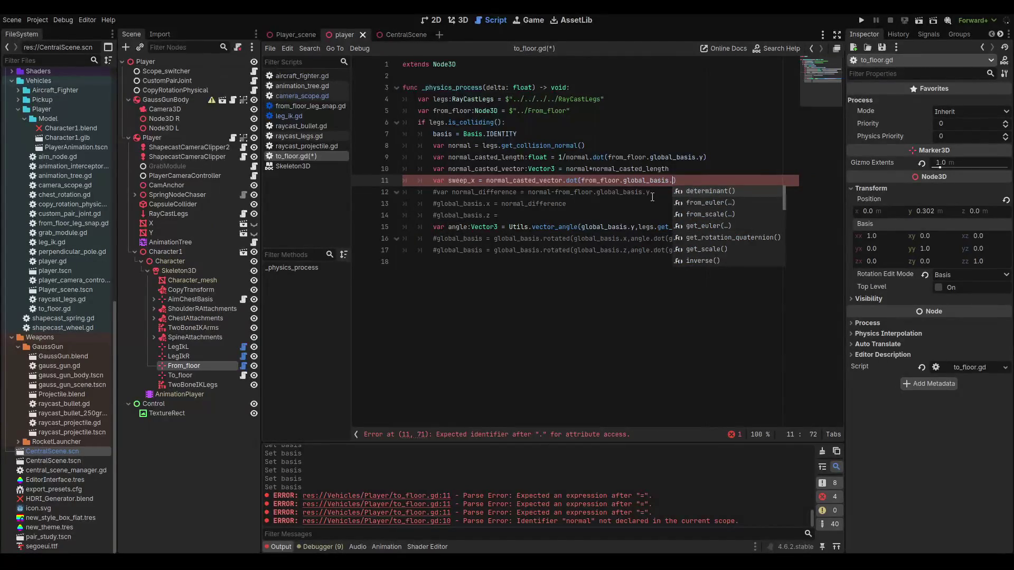
type("x")
key("End")
key("Return")
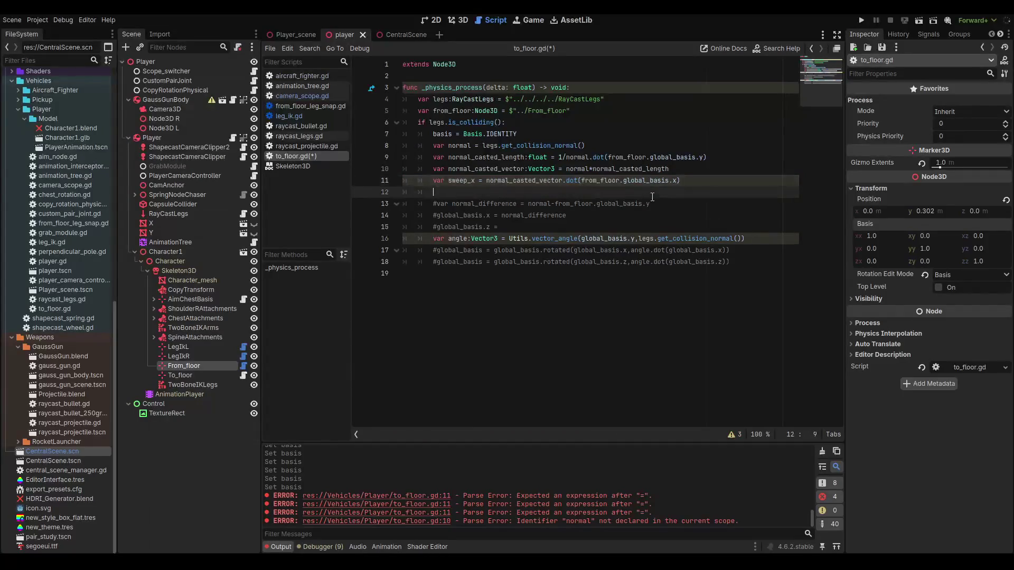
type("var sweep")
type("_y")
type(" = normal_cast")
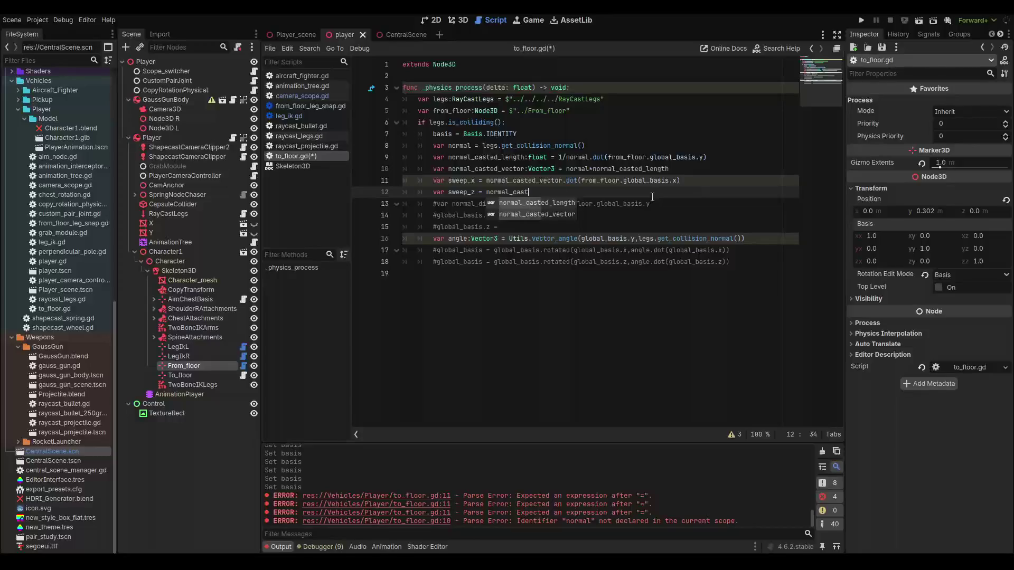
- Finish var sweep_z = normal_casted_vector.dot(from_floor.global_basis.z) and save to_floor.gd
key("Return")
key("BackSpace")
key("BackSpace")
key("BackSpace")
key("BackSpace")
type("vec")
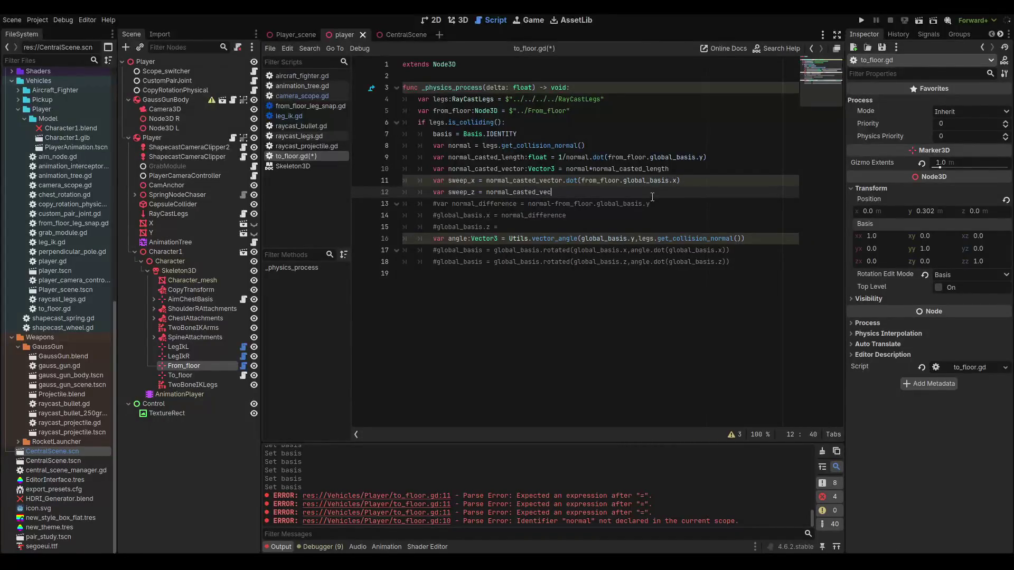
key("Return")
type(".d")
type("o")
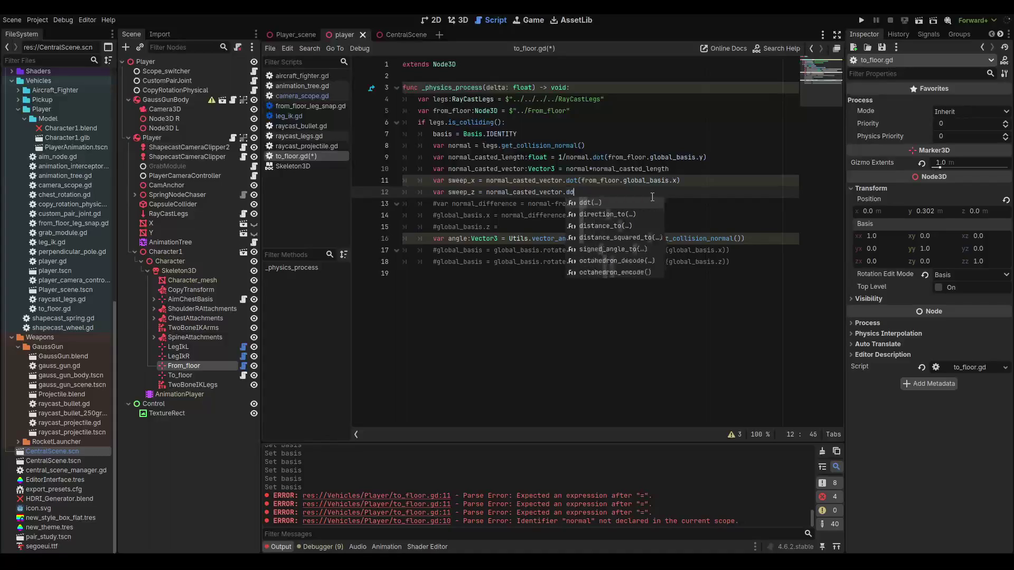
key("Return")
type("from_")
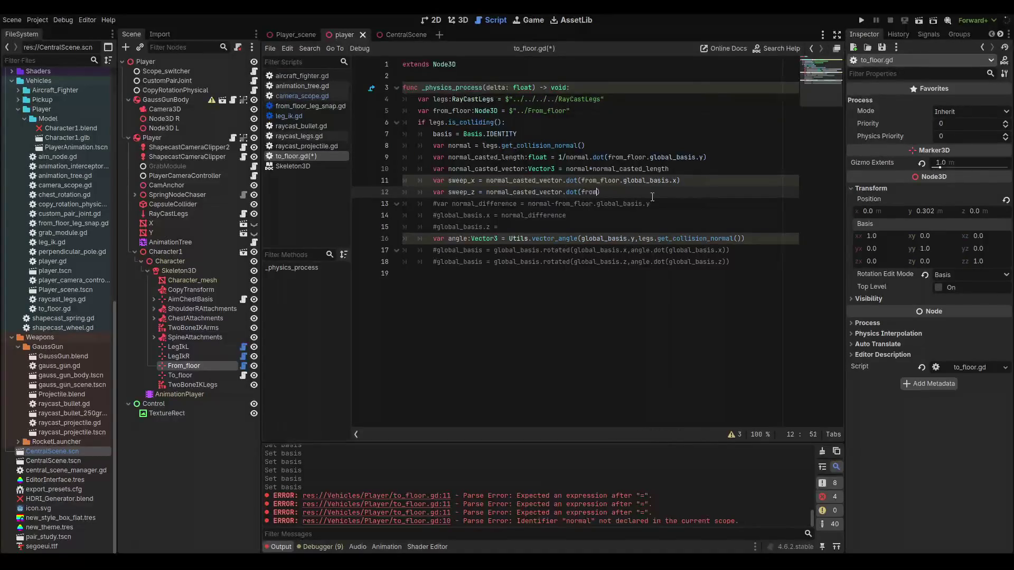
key("Return")
type(".global")
key("Return")
type(".")
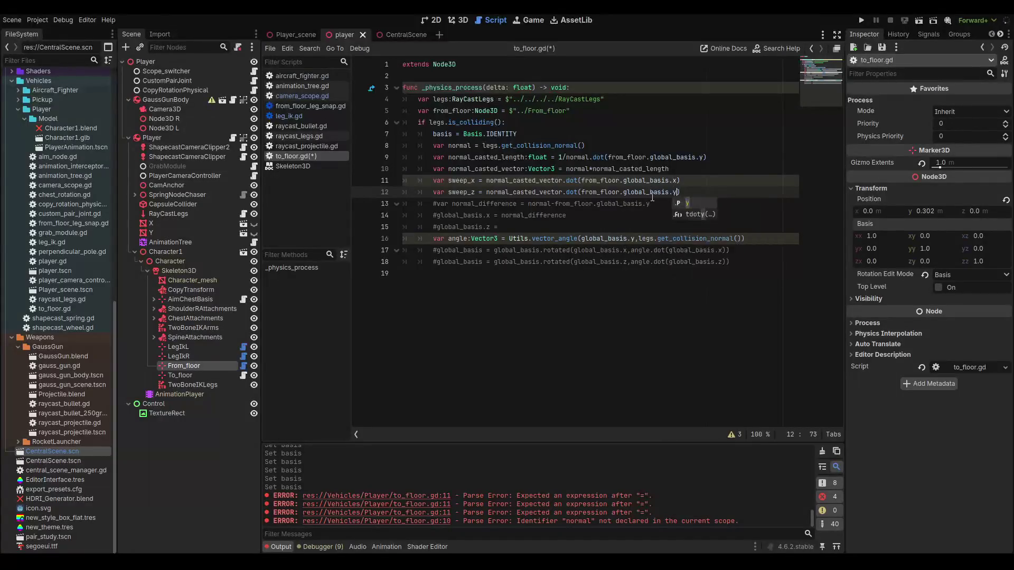
type("z)")
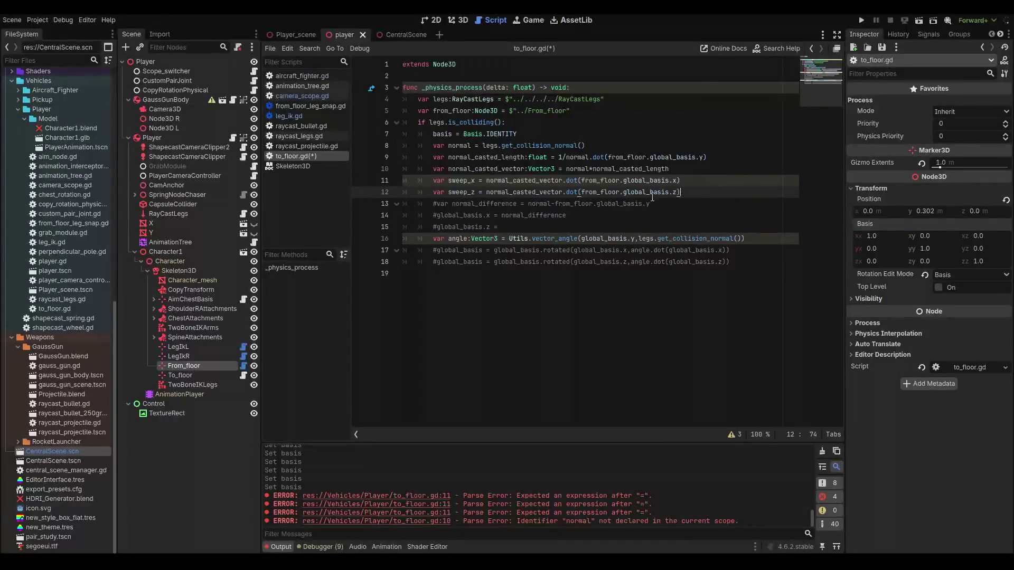
key("ctrl+s")
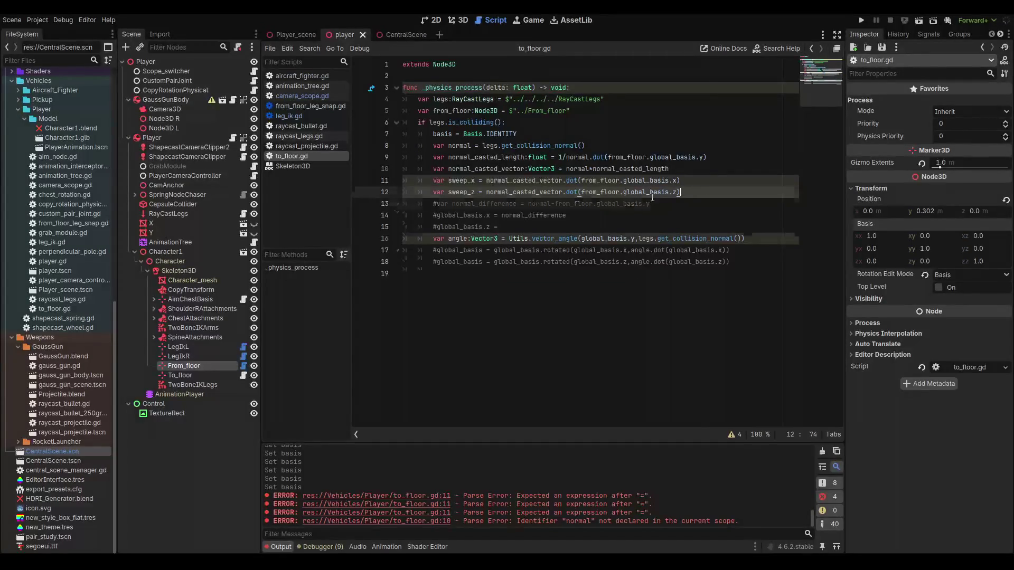
- Start line 14 as global_basis.x = from_floor.global_basis.x+sweep_x*
key("Return")
key("Return")
type("basis")
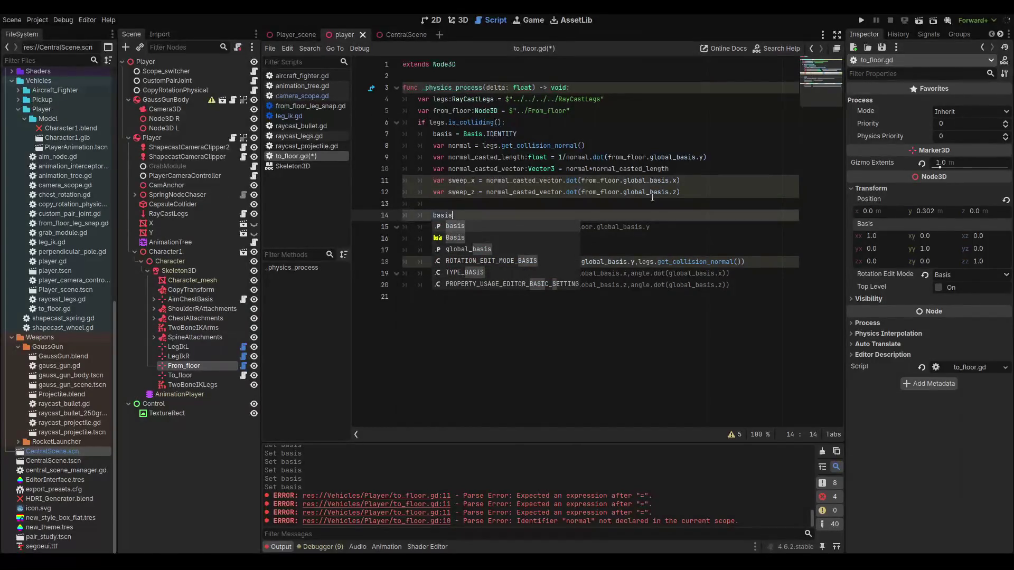
type(".x")
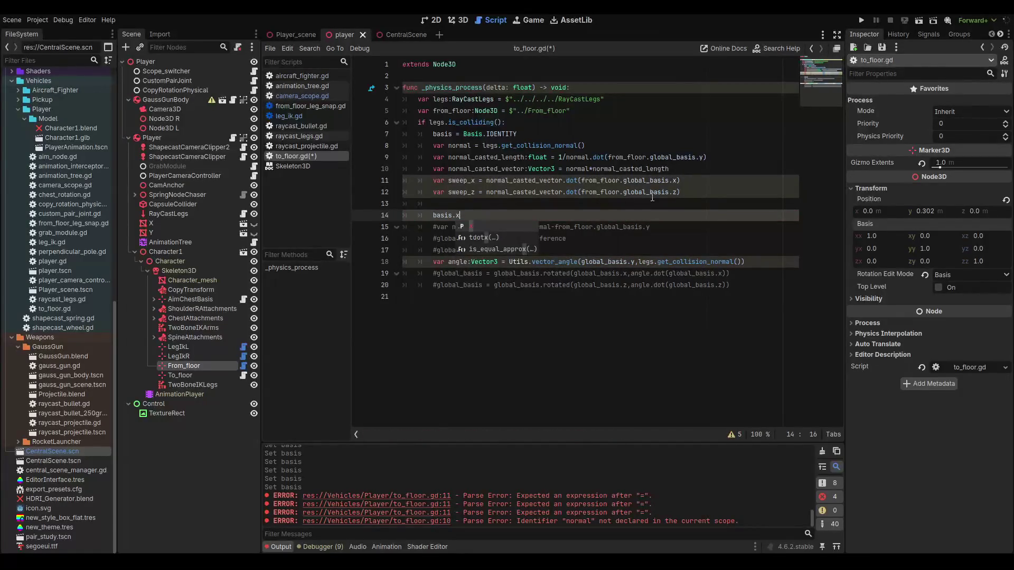
key("BackSpace")
key("BackSpace")
key("BackSpace")
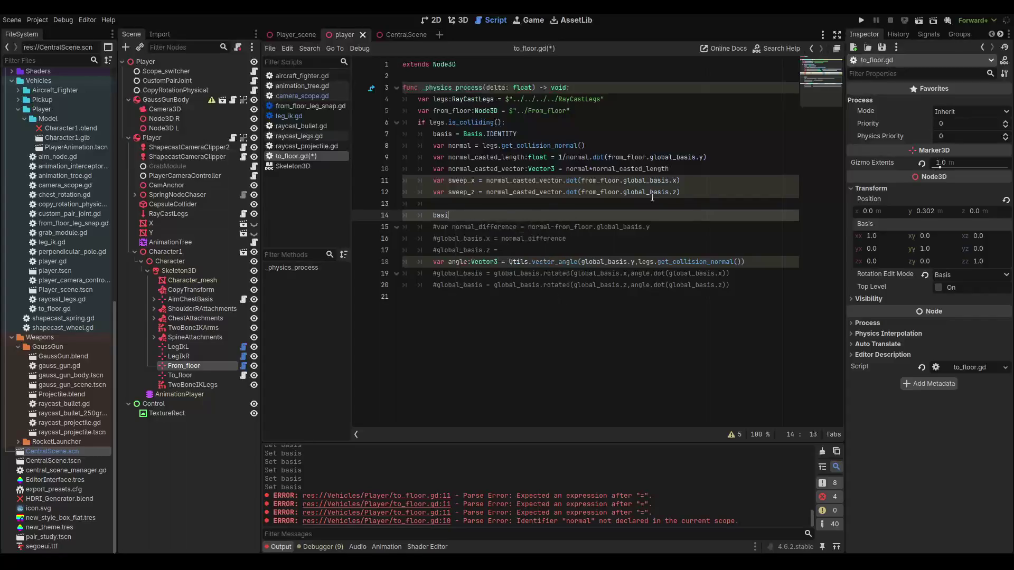
type("global")
key("Return")
type(".x = ")
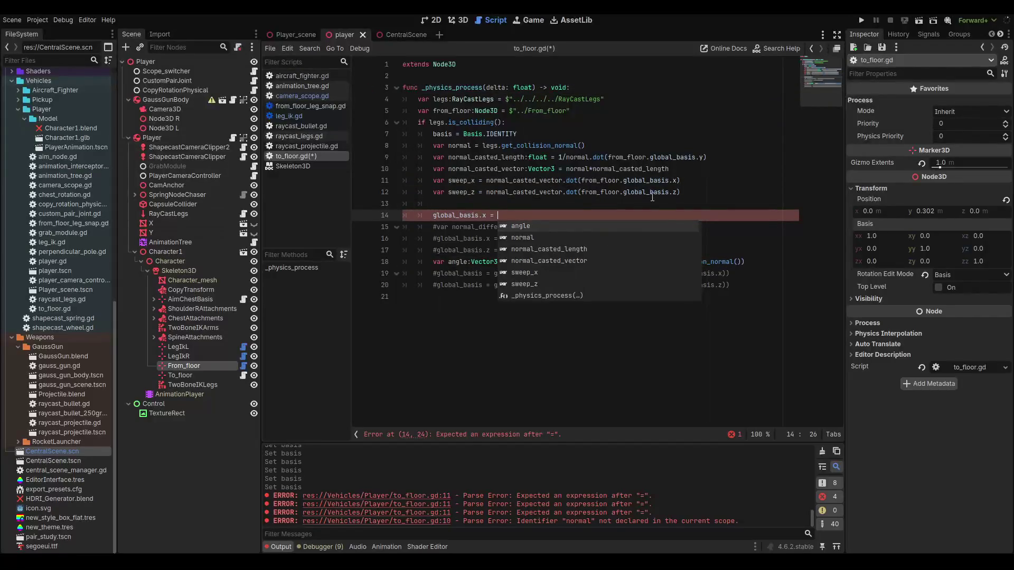
type("globa")
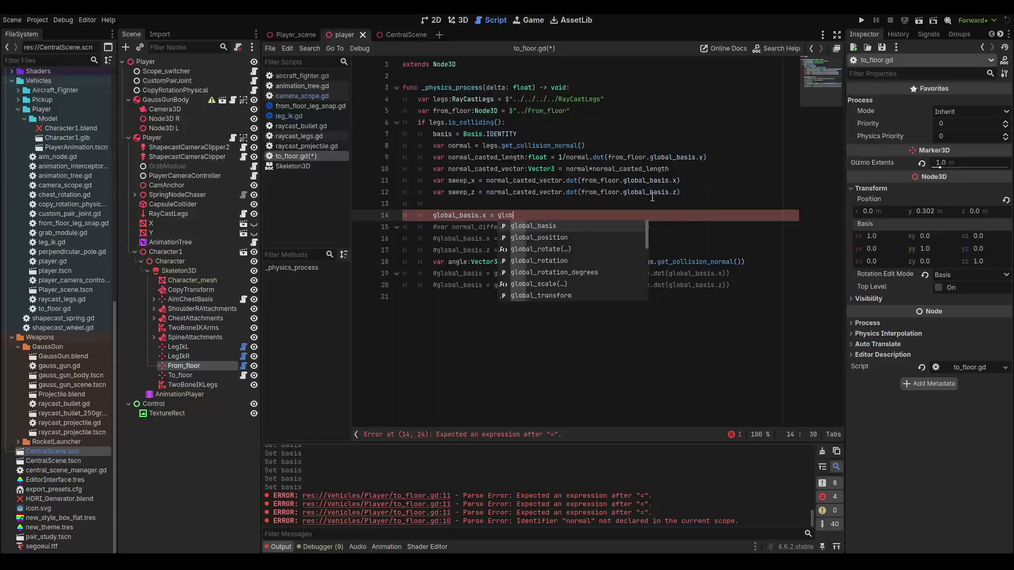
key("BackSpace")
key("BackSpace")
key("BackSpace")
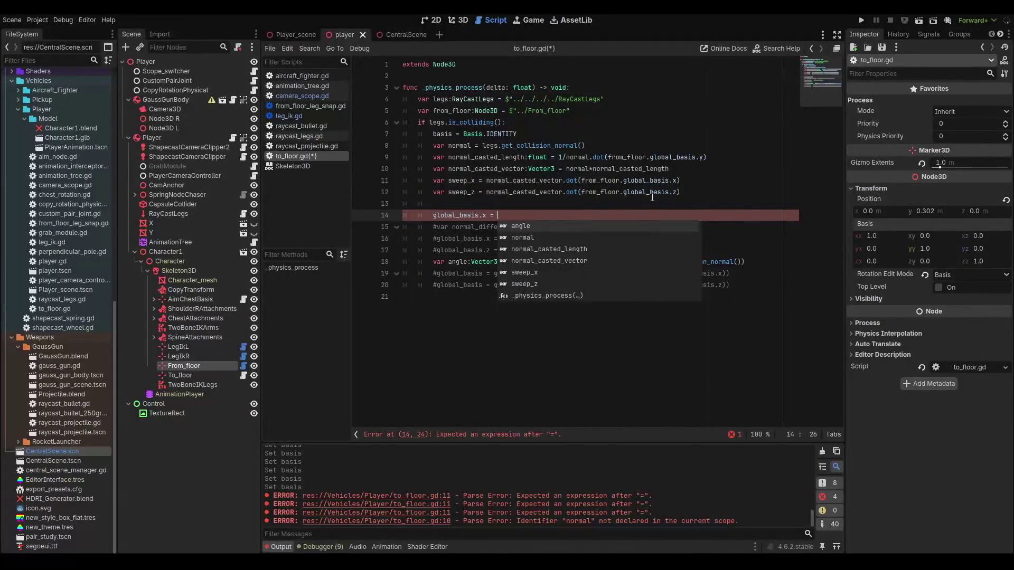
type("from")
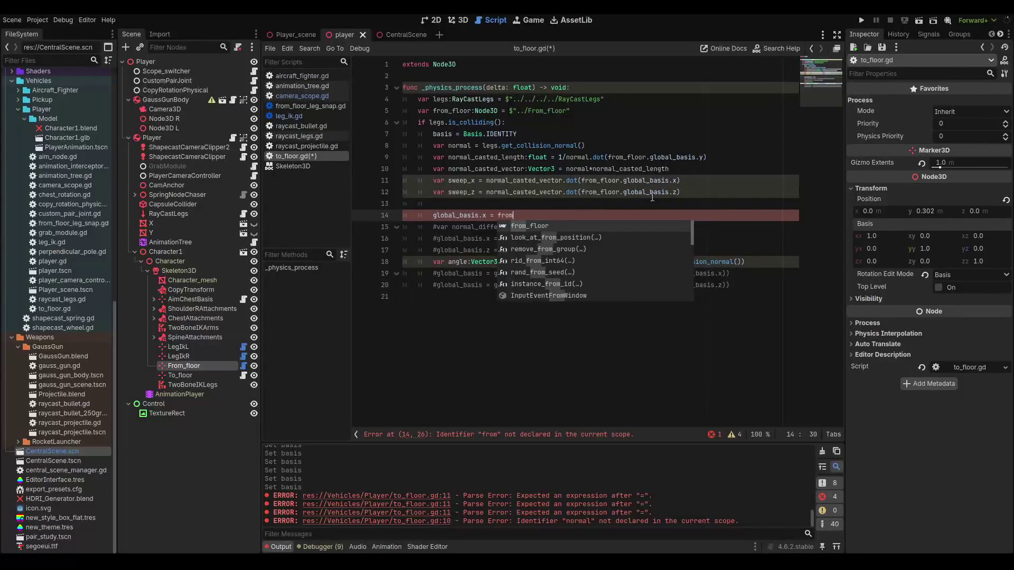
key("Return")
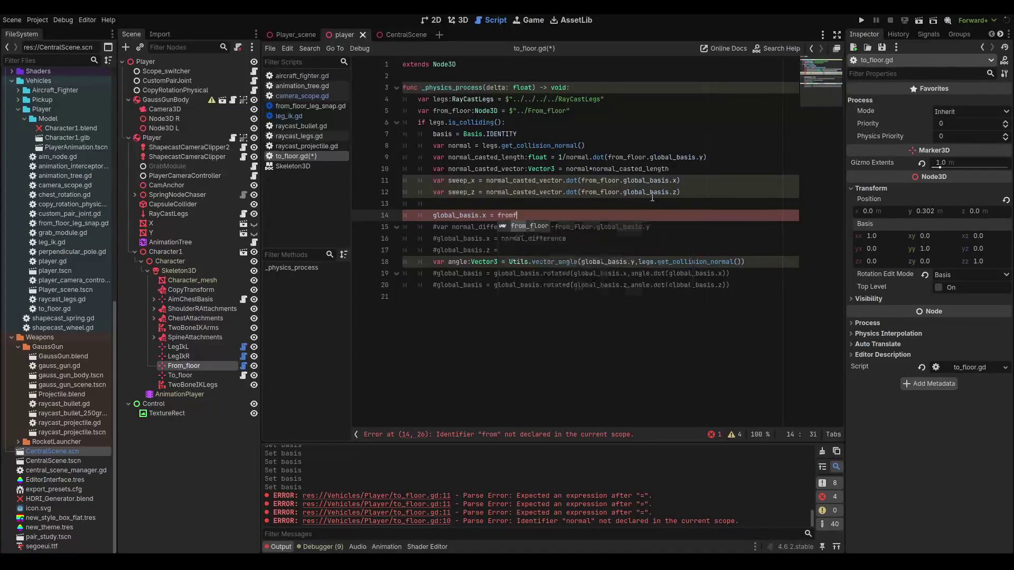
type("_floor.glo")
key("Return")
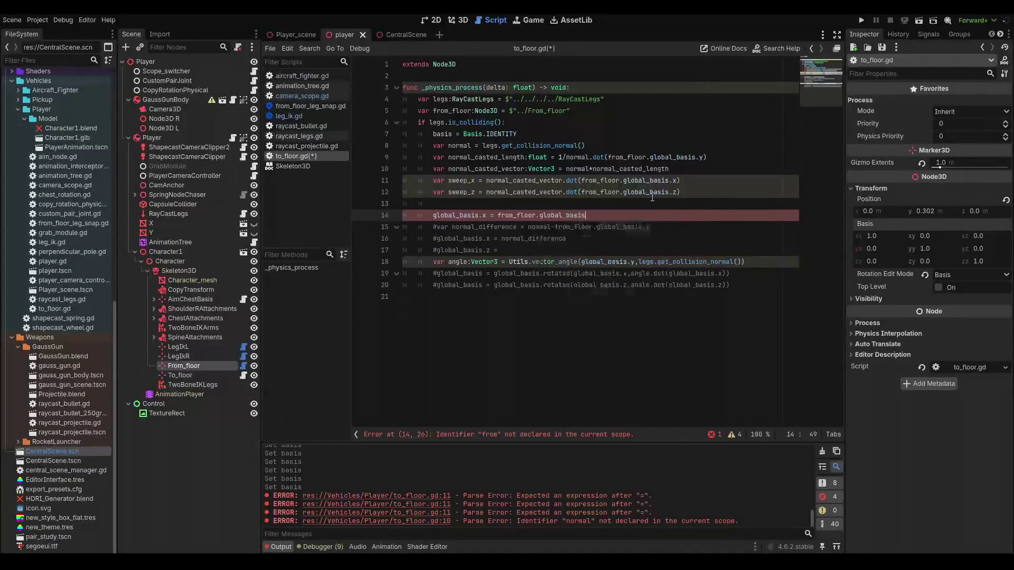
type(".x+")
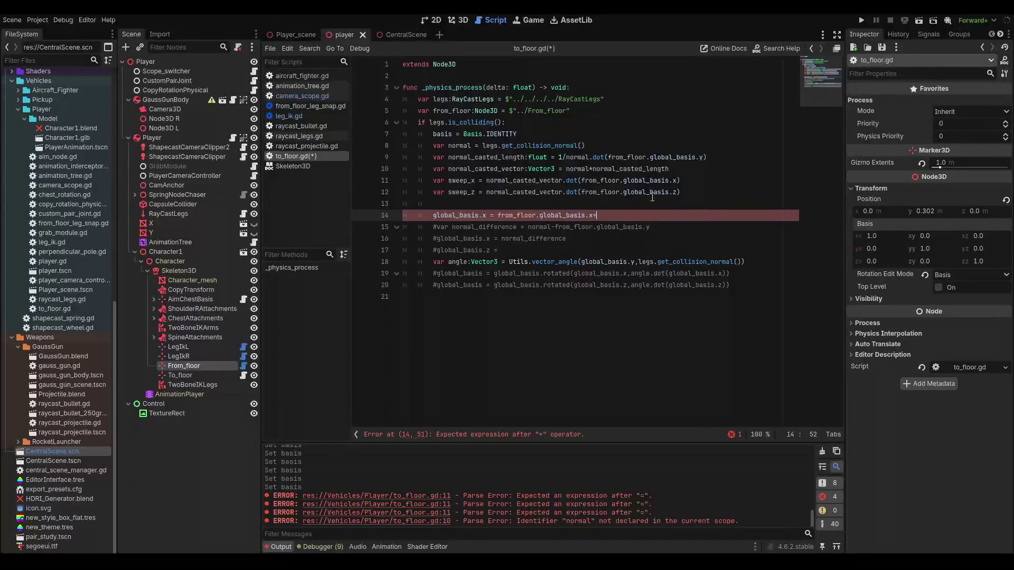
type("swee")
key("Return")
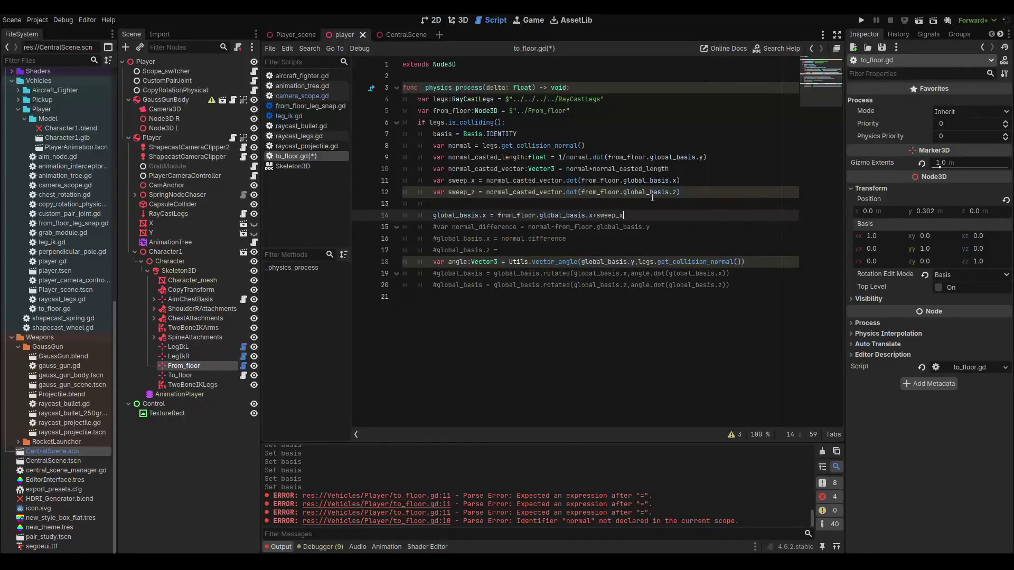
type("*")
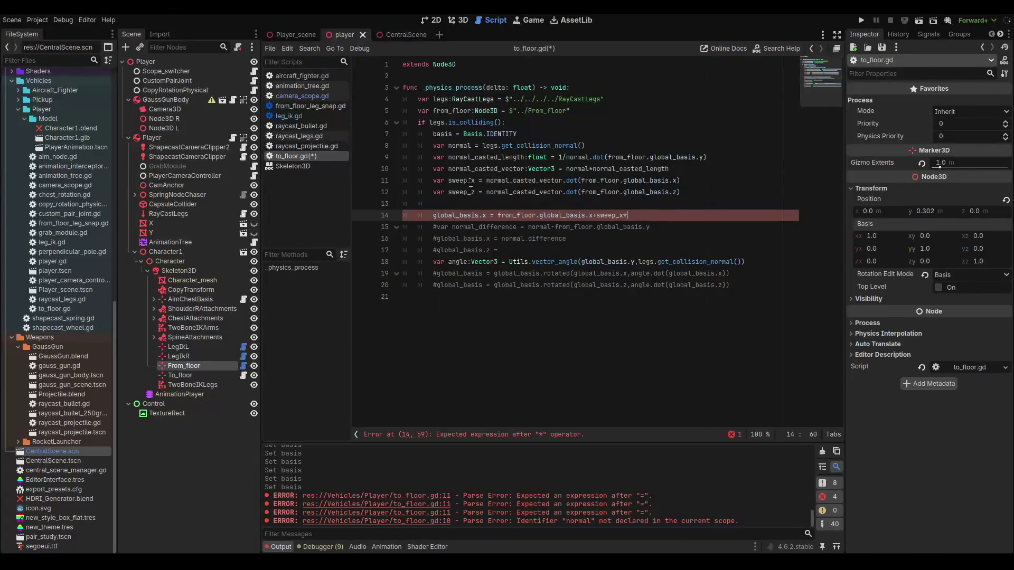
- Add a :float type to the sweep_x and sweep_z declarations
left_click(476, 181)
type(":float")
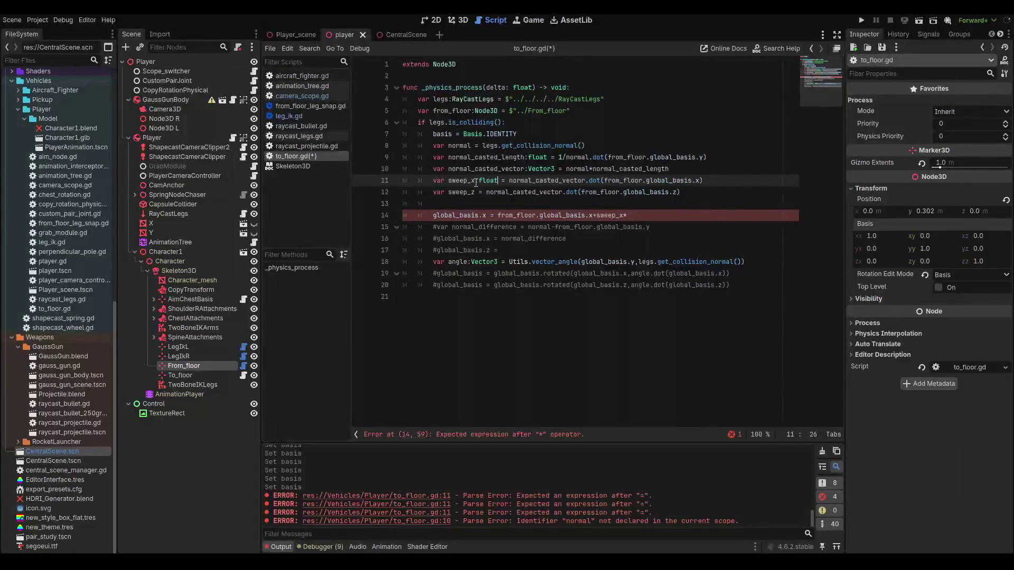
key("Escape")
key("Down")
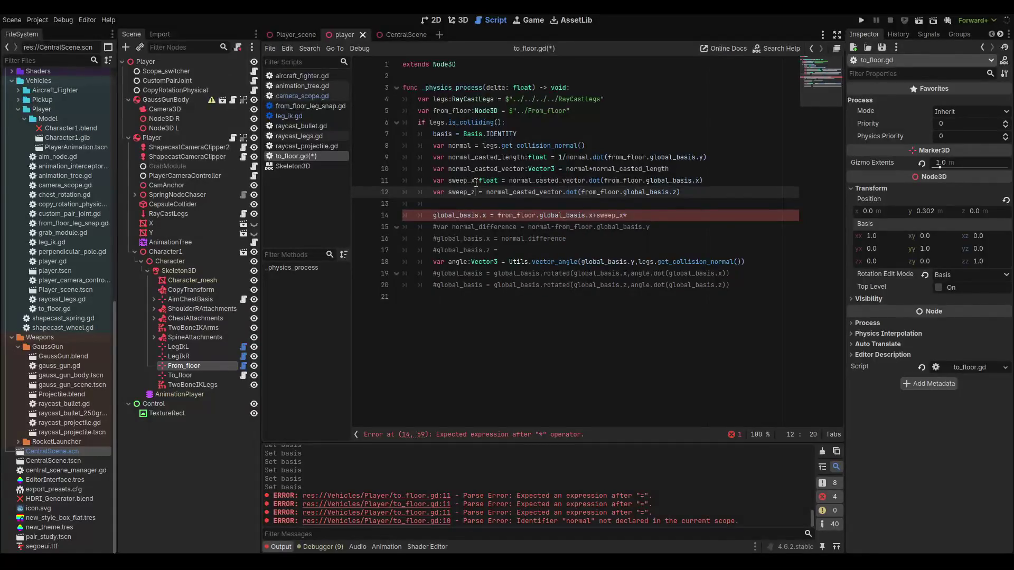
type(":float")
left_click(428, 173)
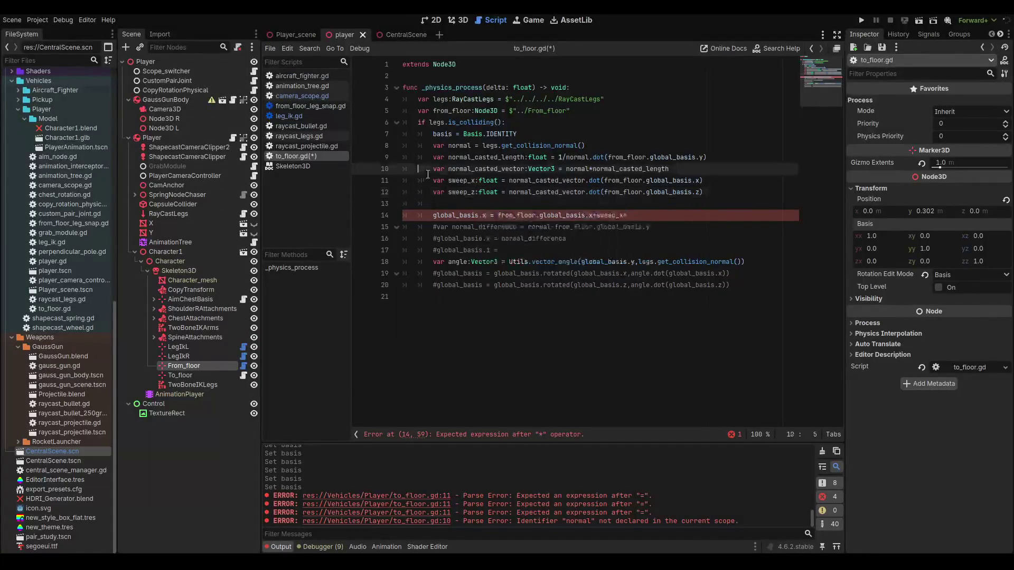
- Complete line 14 with from_floor.global_basis.y and start a sweep_z basis line below it
left_click(669, 213)
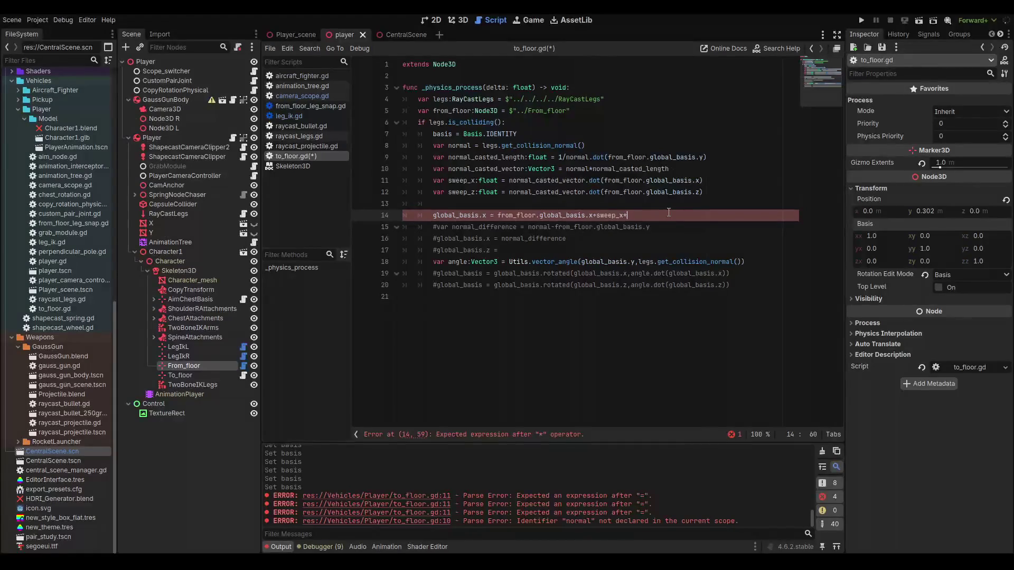
type("global")
key("BackSpace")
key("BackSpace")
key("BackSpace")
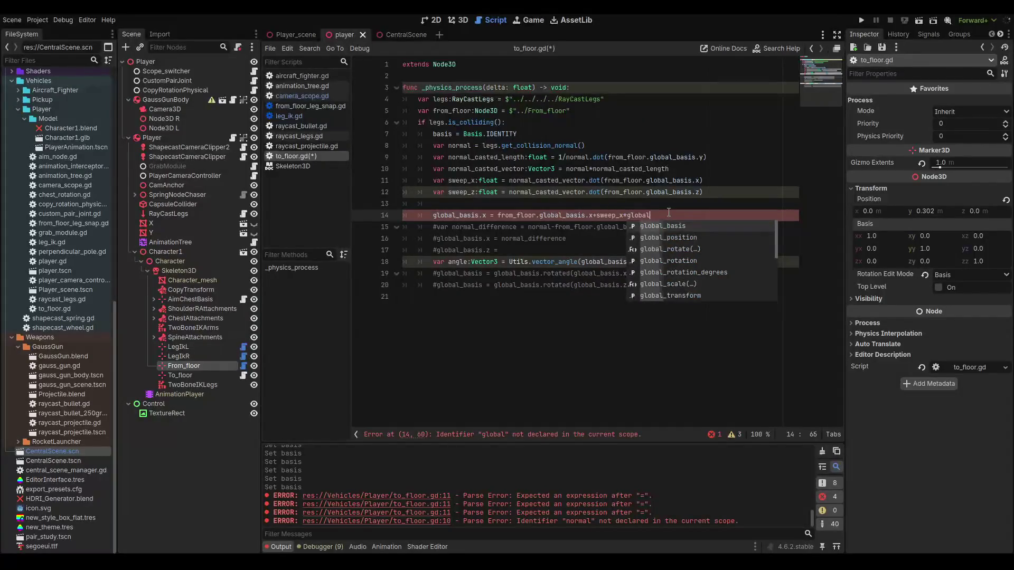
type("from_floor.glob")
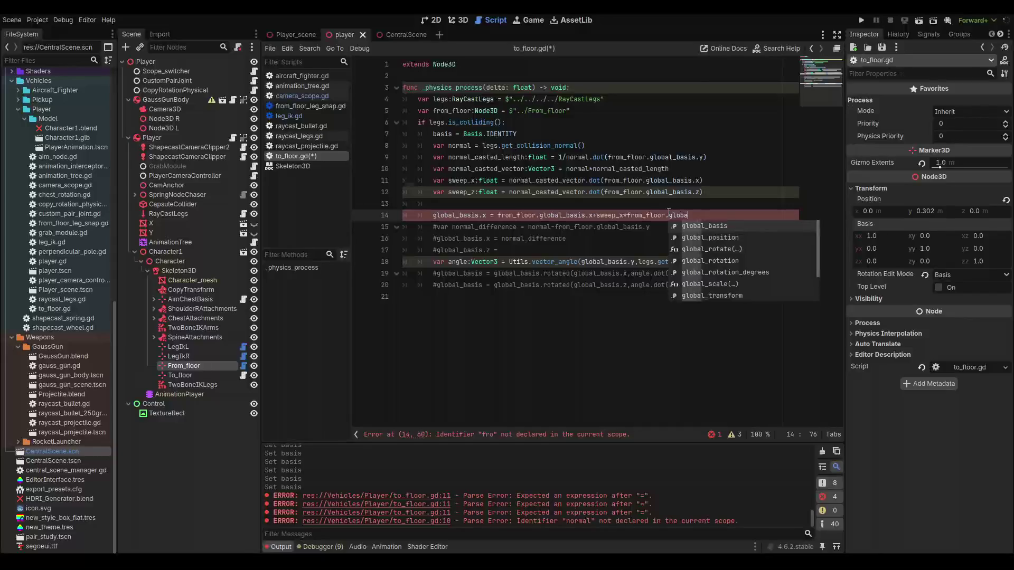
key("Return")
type(".y")
key("Escape")
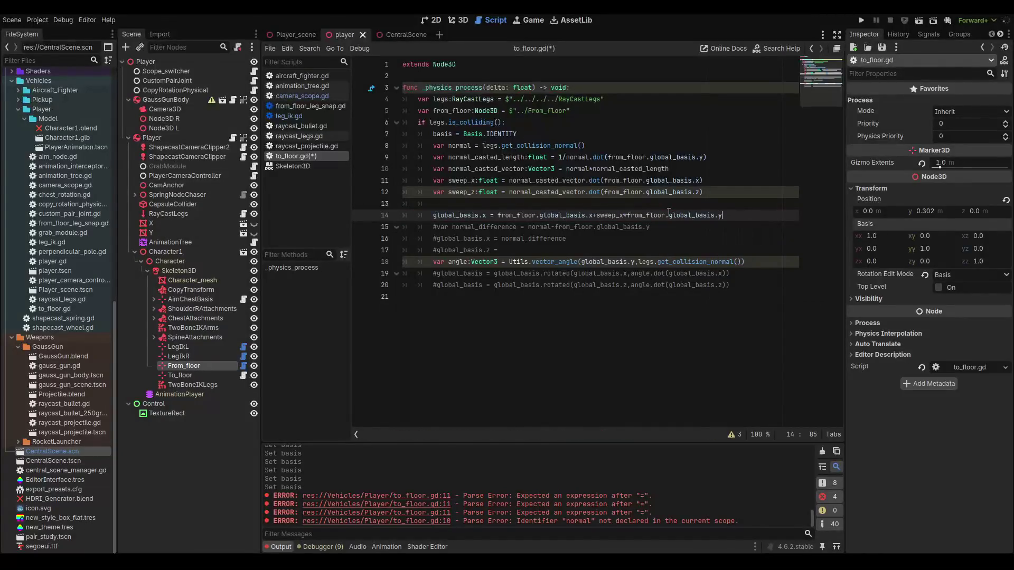
left_click(669, 214)
key("Return")
type("gl")
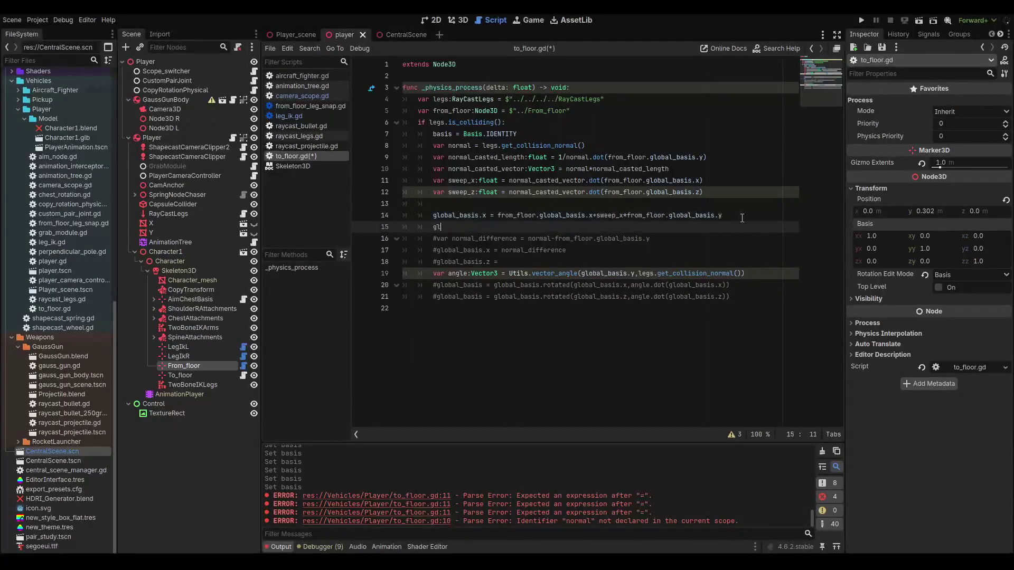
type("obal_basis.y =")
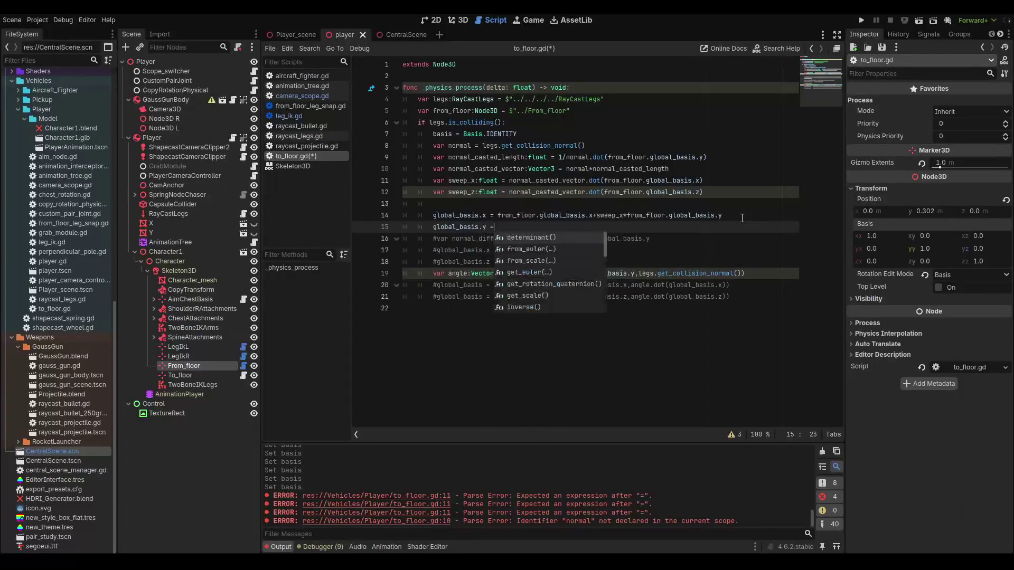
type(" from_floor")
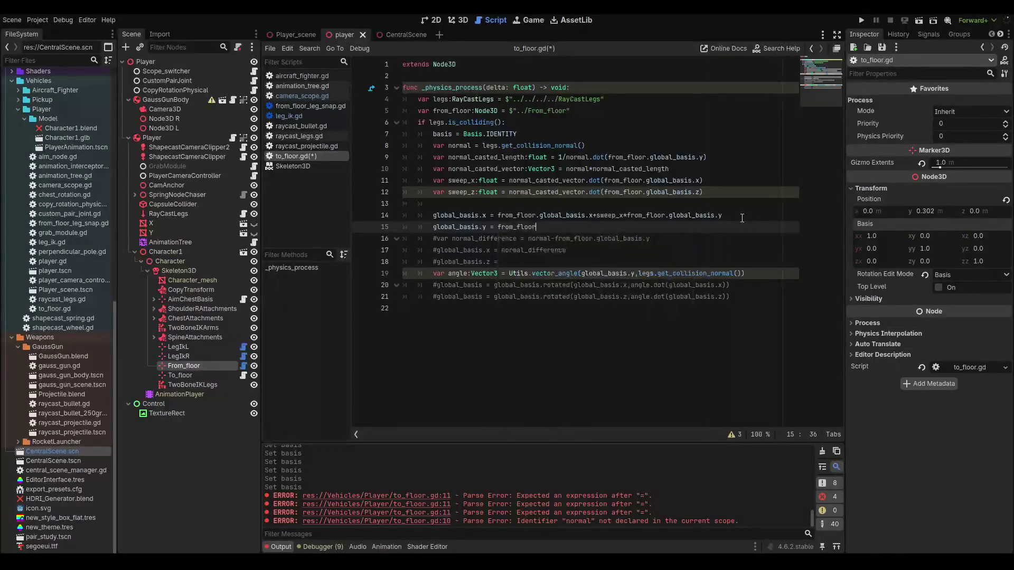
type(".global_basis.")
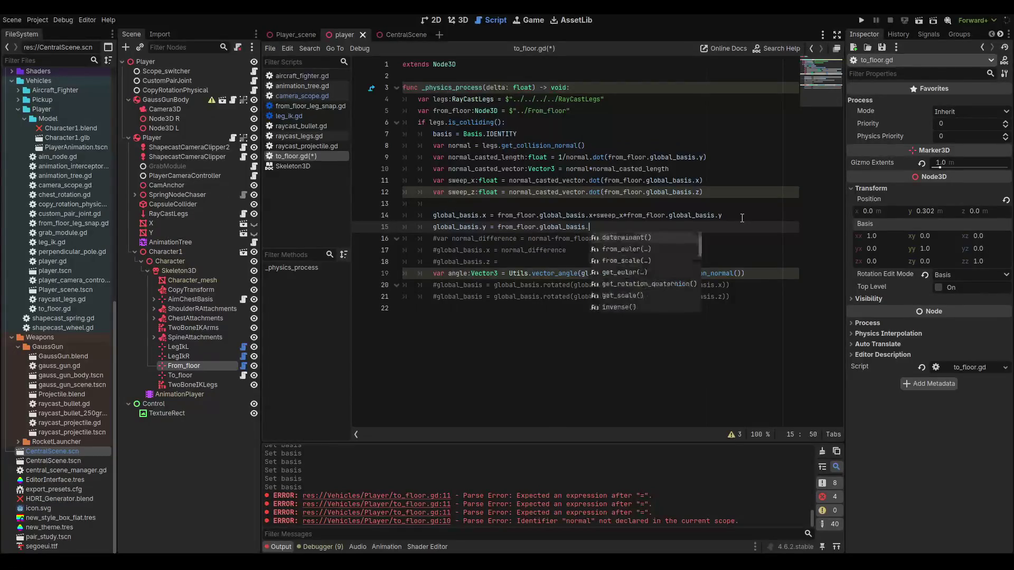
type("y+")
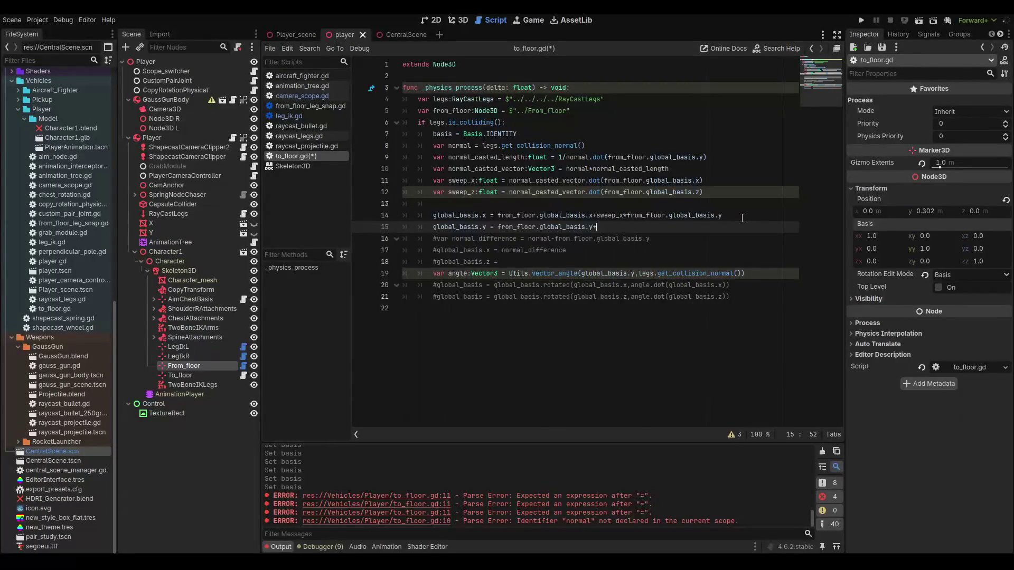
type("sweep_z")
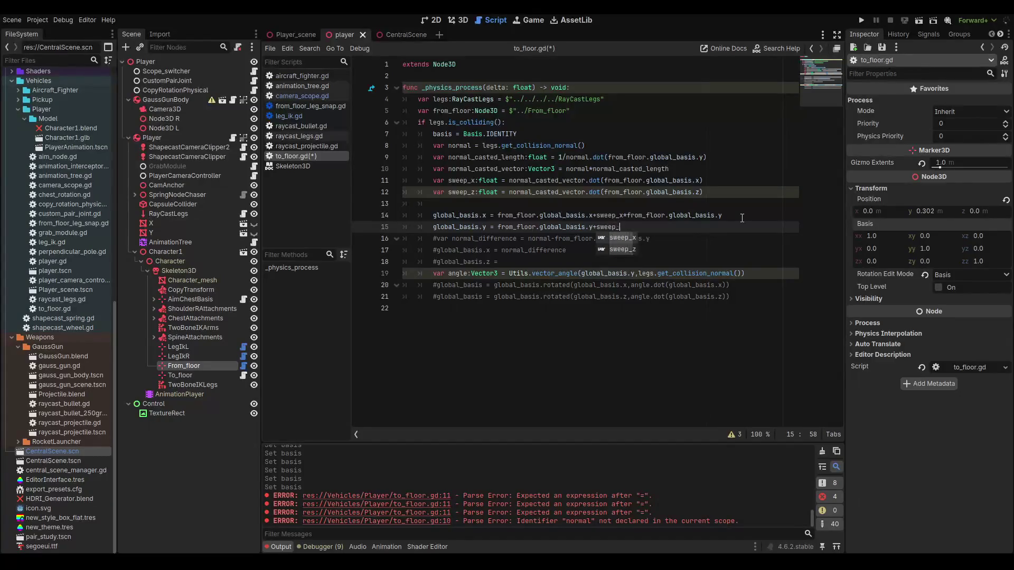
- Make line 15 global_basis.z = from_floor.global_basis.z+sweep_z*from_floor.global_basis.y and save
key("Left")
key("Left")
key("Left")
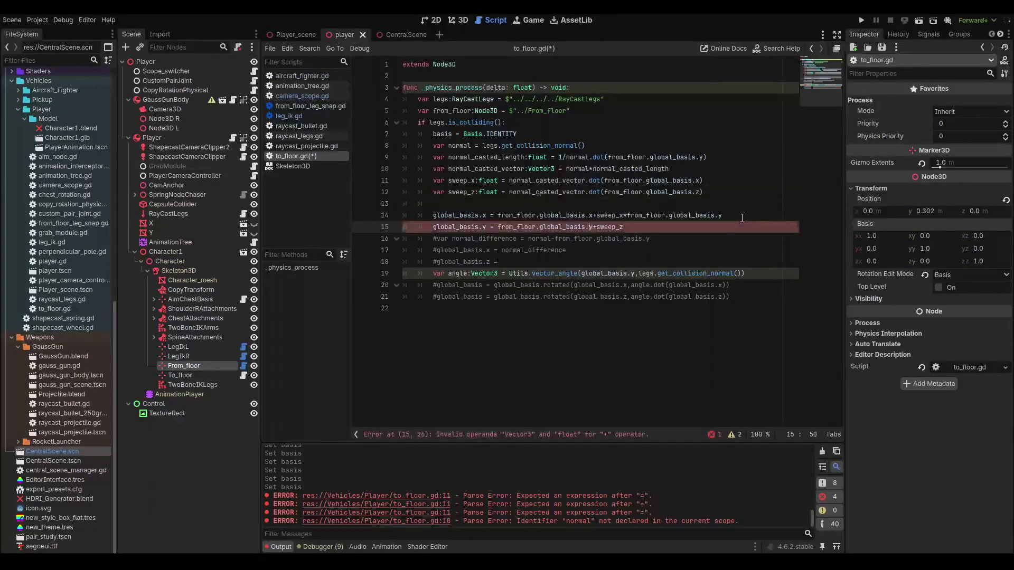
key("BackSpace")
type("z")
key("Left")
key("Left")
key("Left")
key("End")
type("*")
type("from_Flr")
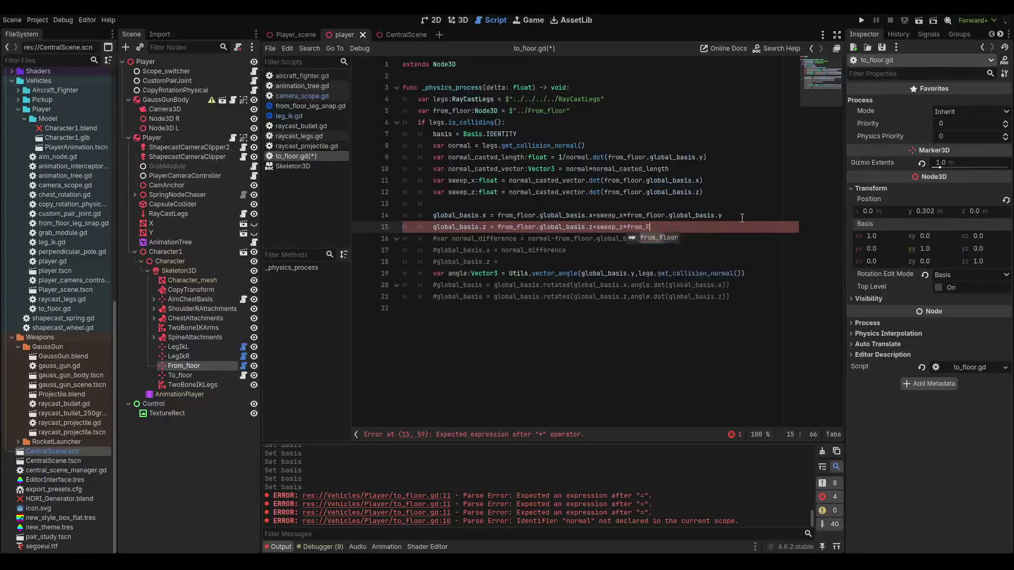
key("Return")
type(".global")
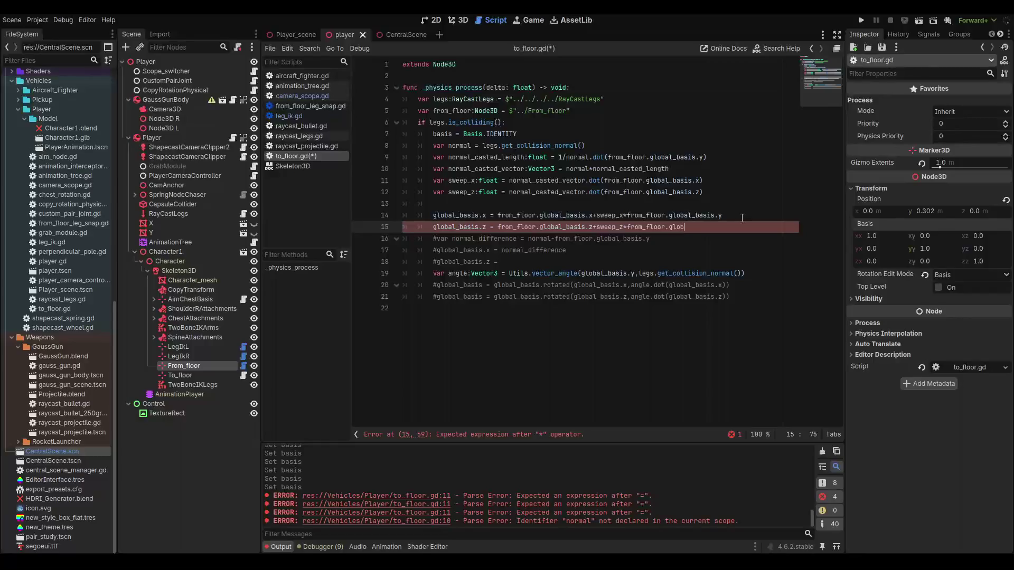
key("Return")
type(".y")
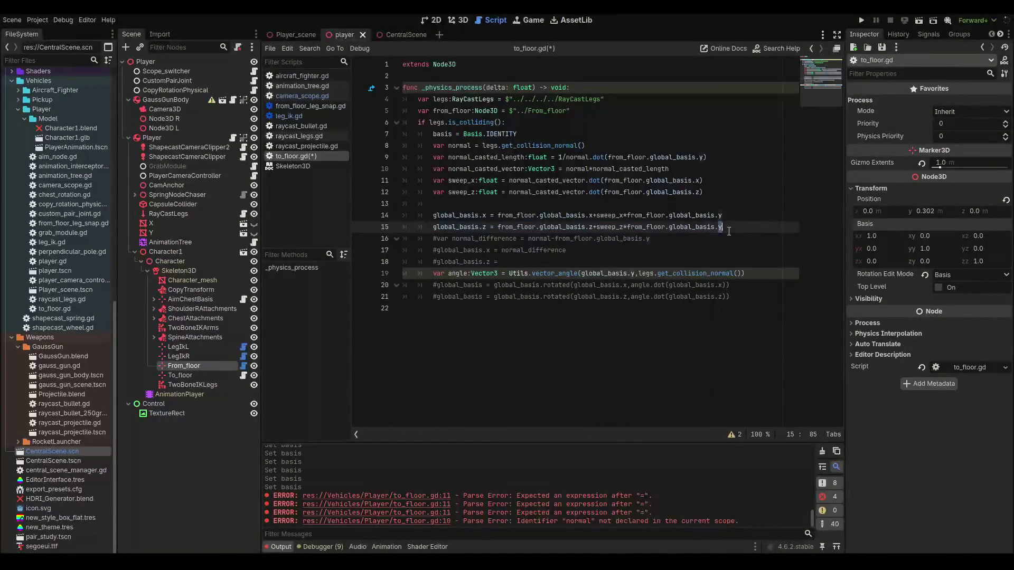
key("ctrl+s")
- Run Player_scene to test the floor alignment, then stop it and return to the script editor
left_click(463, 20)
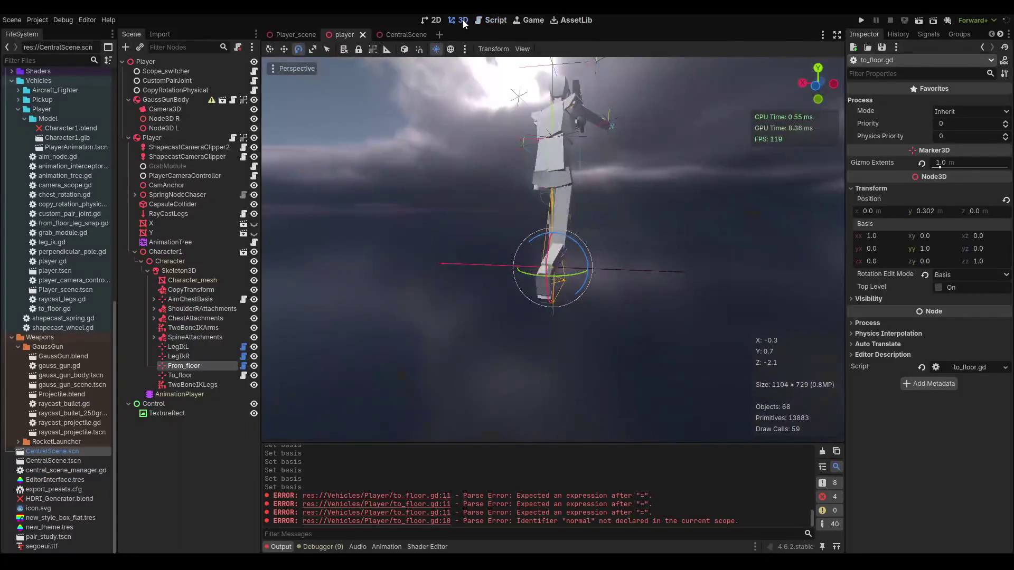
left_click(291, 38)
key("F6")
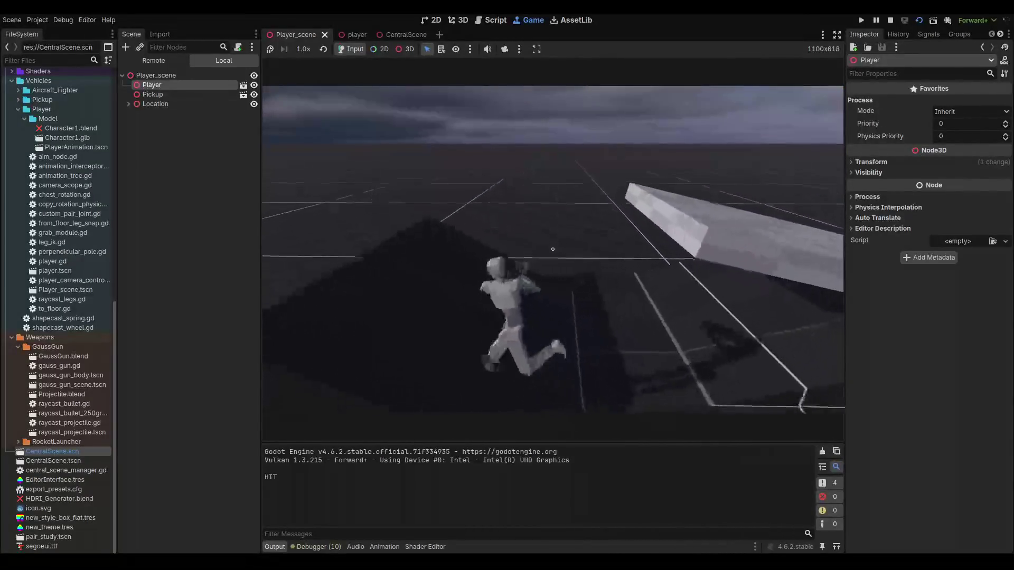
key("F8")
left_click(493, 19)
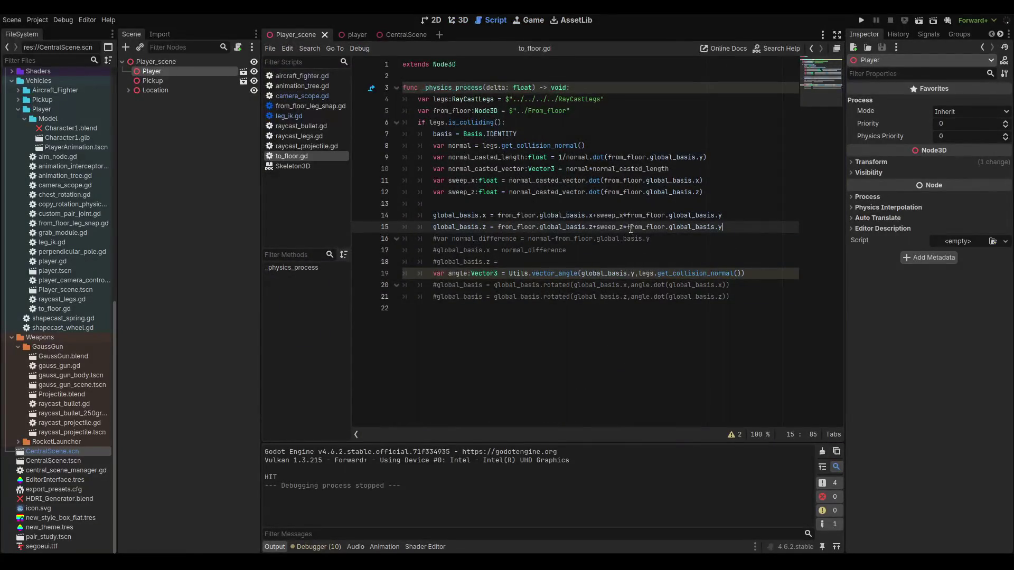
- Change '+sweep_x' and '+sweep_z' to '-sweep_x' and '-sweep_z' on the basis lines
left_click(599, 227)
key("BackSpace")
type("-")
left_click(599, 213)
key("BackSpace")
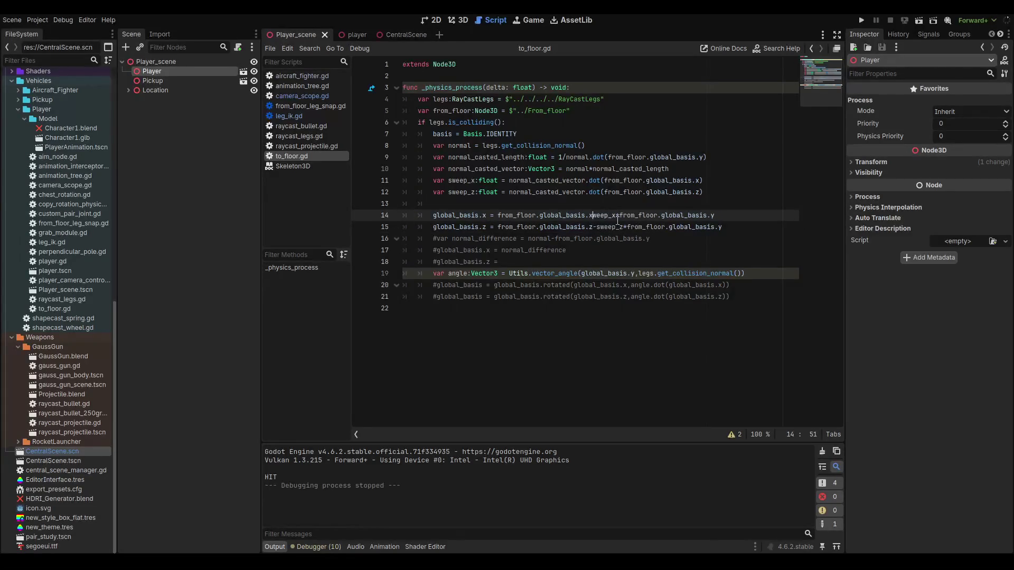
type("-s")
key("Delete")
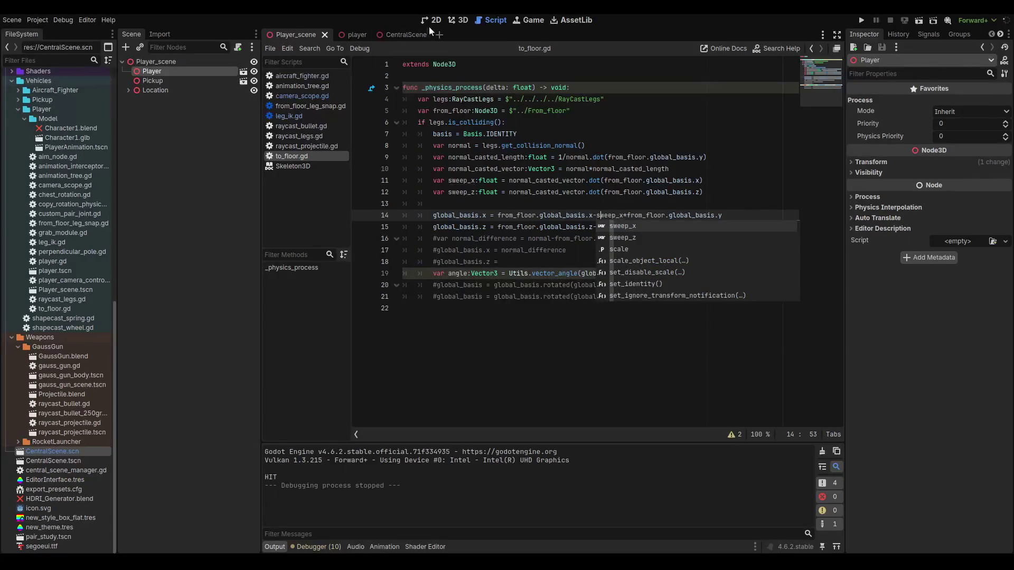
- Run Player_scene again to test the subtracted sweeps, then stop the game
left_click(458, 21)
key("F6")
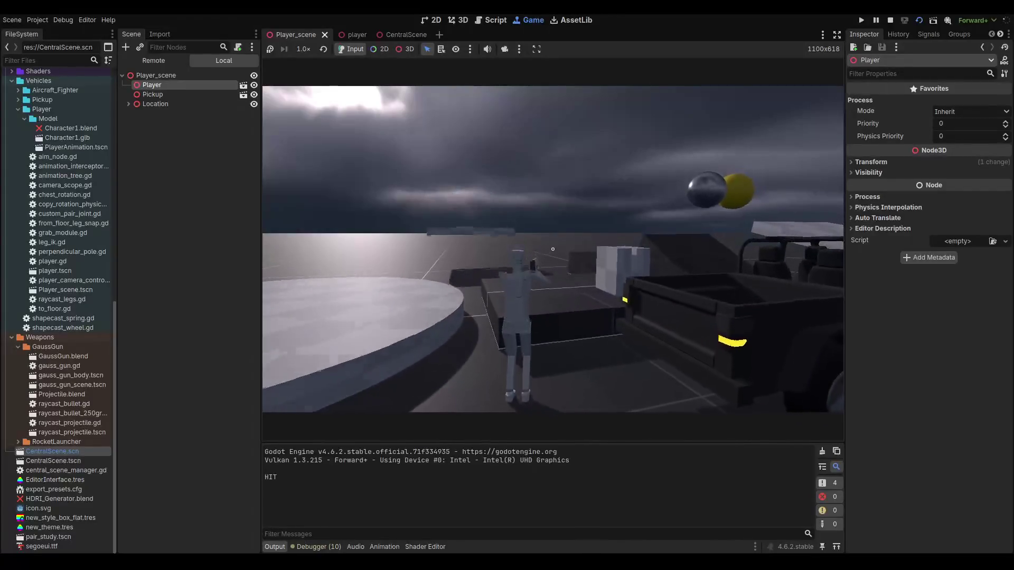
key("F8")
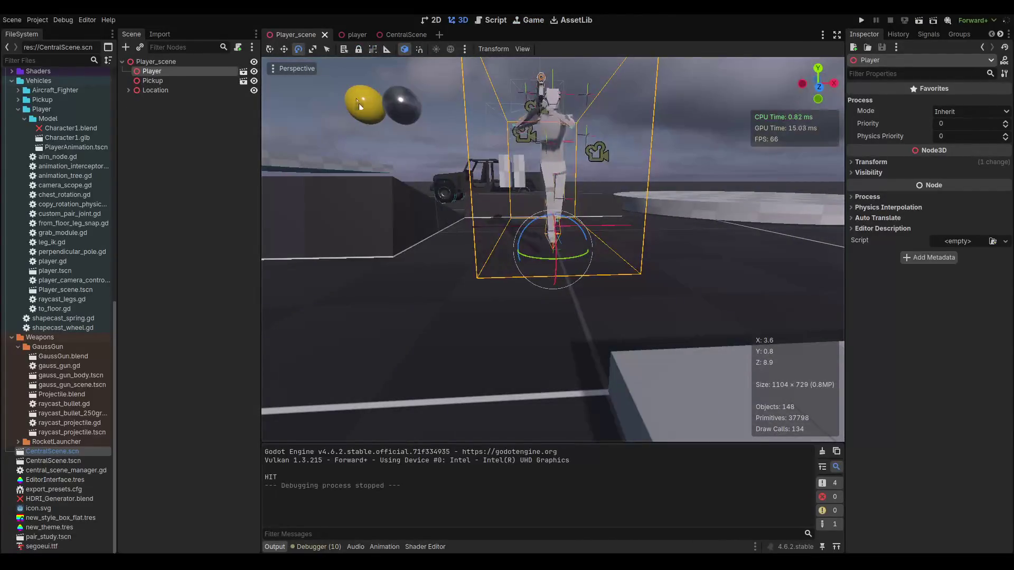
- Set the From_floor and To_floor markers' y position to 0.2 and save the player scene
left_click(355, 35)
mouse_move(477, 125)
left_mouse_down()
mouse_move(559, 287)
mouse_move(608, 290)
left_mouse_up()
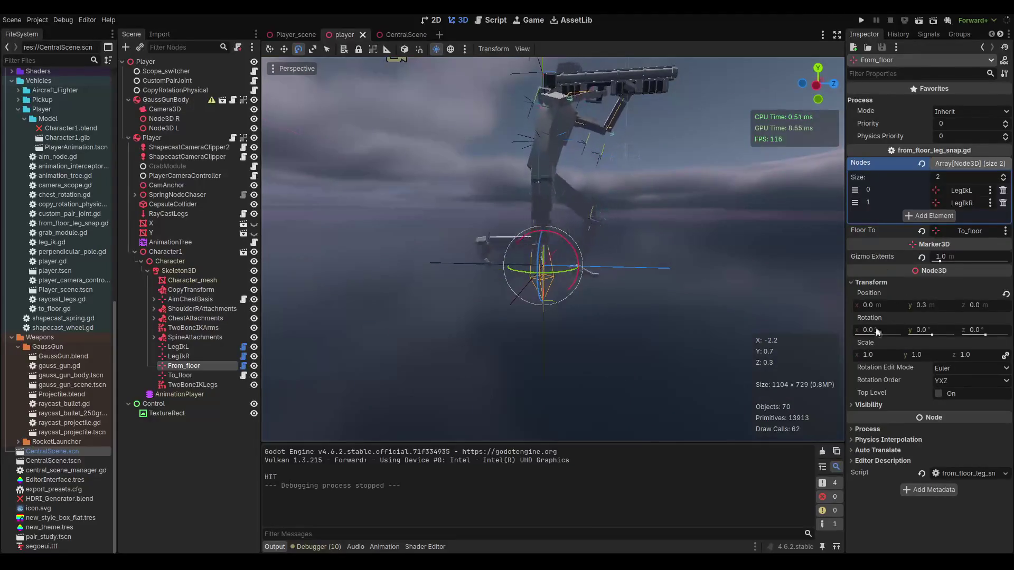
left_click(934, 305)
type("0.2")
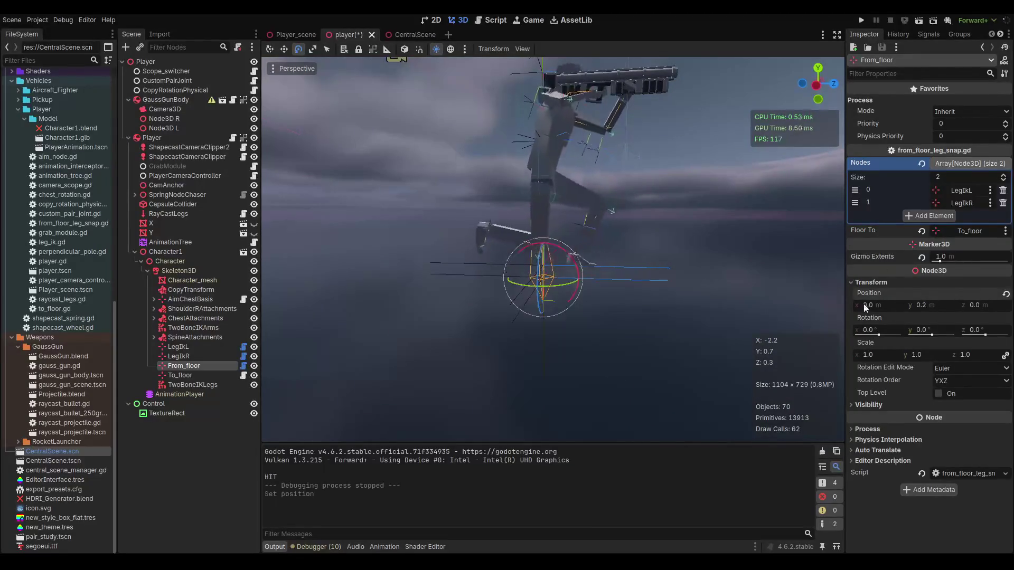
key("Return")
left_click(207, 378)
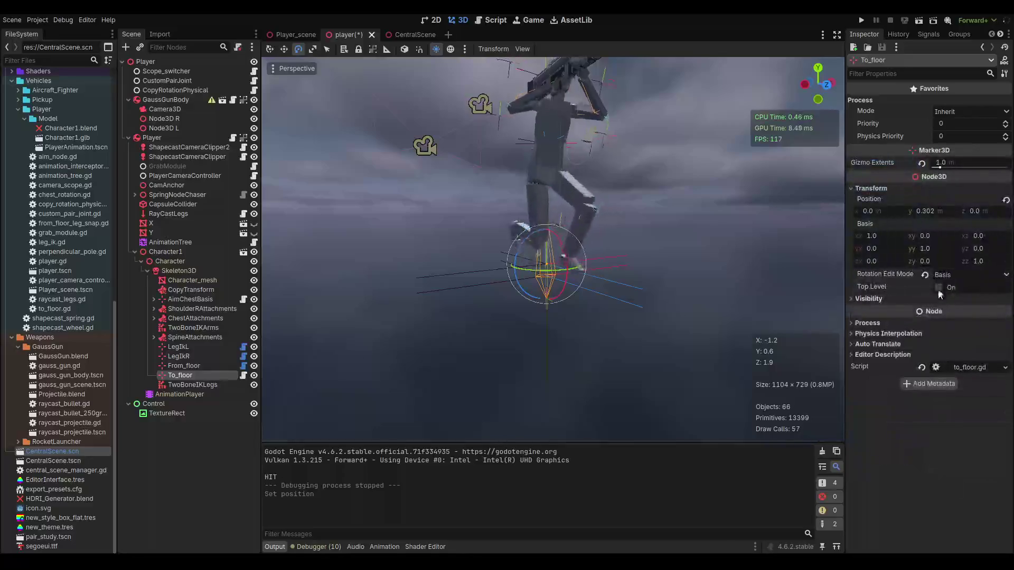
left_click(935, 211)
key("BackSpace")
key("BackSpace")
key("BackSpace")
type("2")
key("Return")
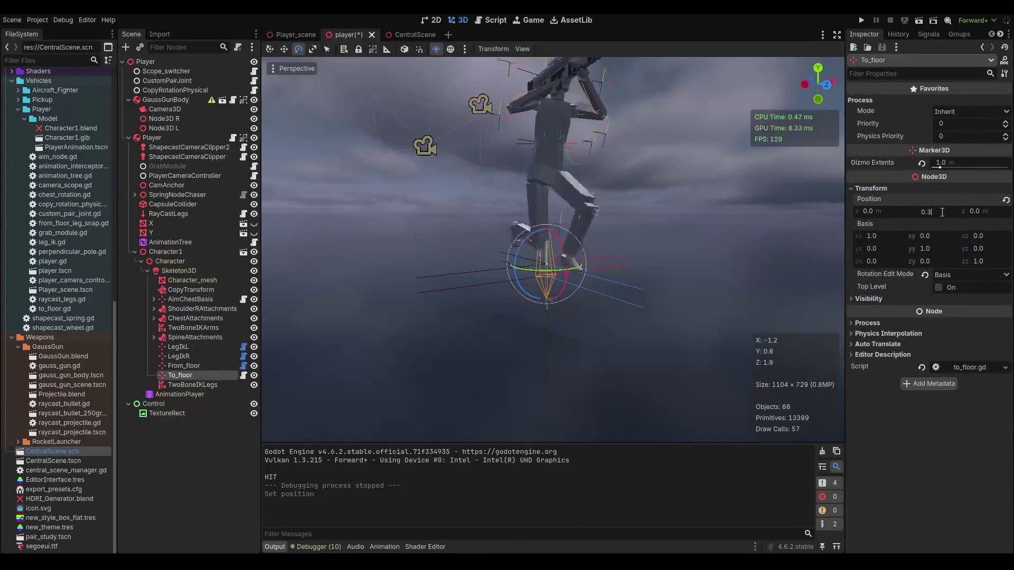
key("ctrl+s")
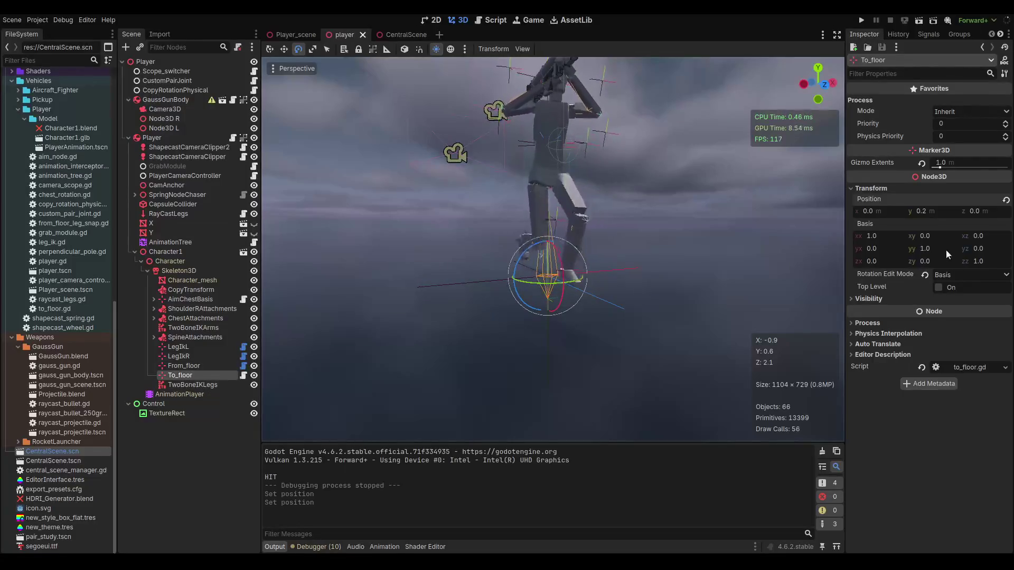
- Try tilting To_floor's basis, undo back to identity, and save the scene
left_click_drag(924, 235, 792, 249)
key("ctrl+z")
key("ctrl+z")
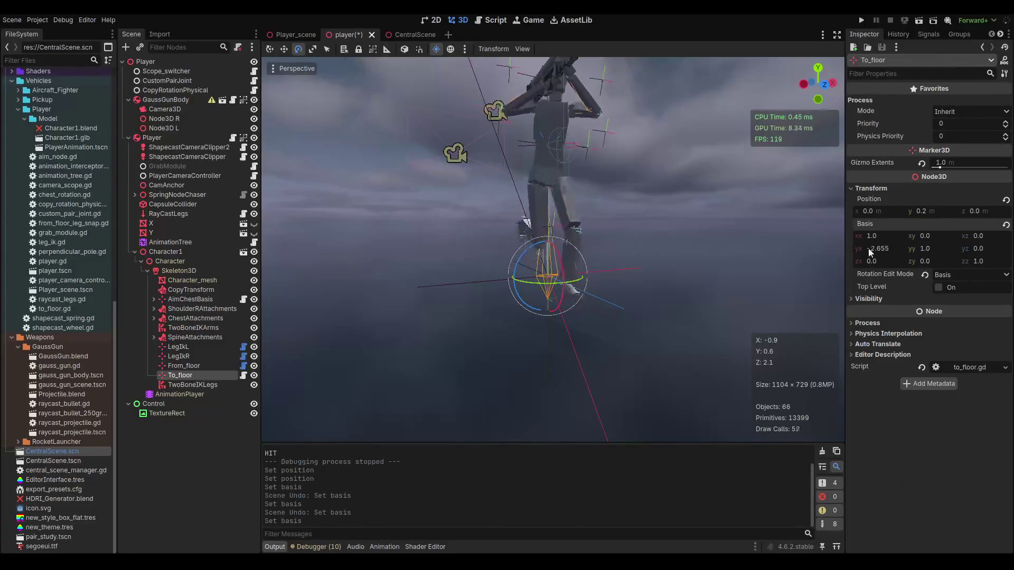
key("ctrl+z")
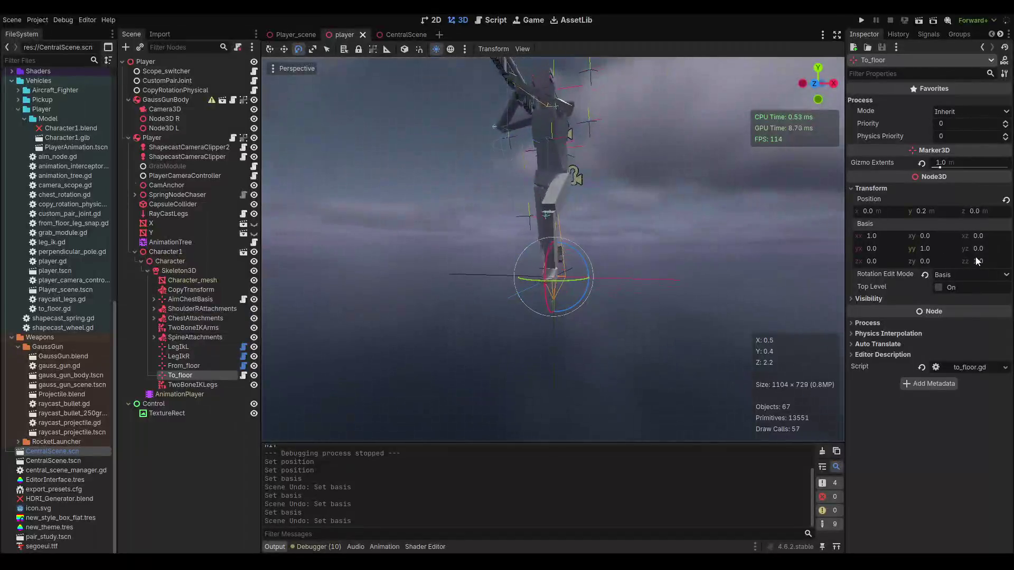
mouse_move(978, 249)
left_mouse_down()
mouse_move(935, 248)
mouse_move(945, 248)
left_mouse_up()
mouse_move(581, 264)
left_mouse_down()
mouse_move(482, 272)
mouse_move(641, 253)
left_mouse_up()
key("ctrl+z")
key("ctrl+s")
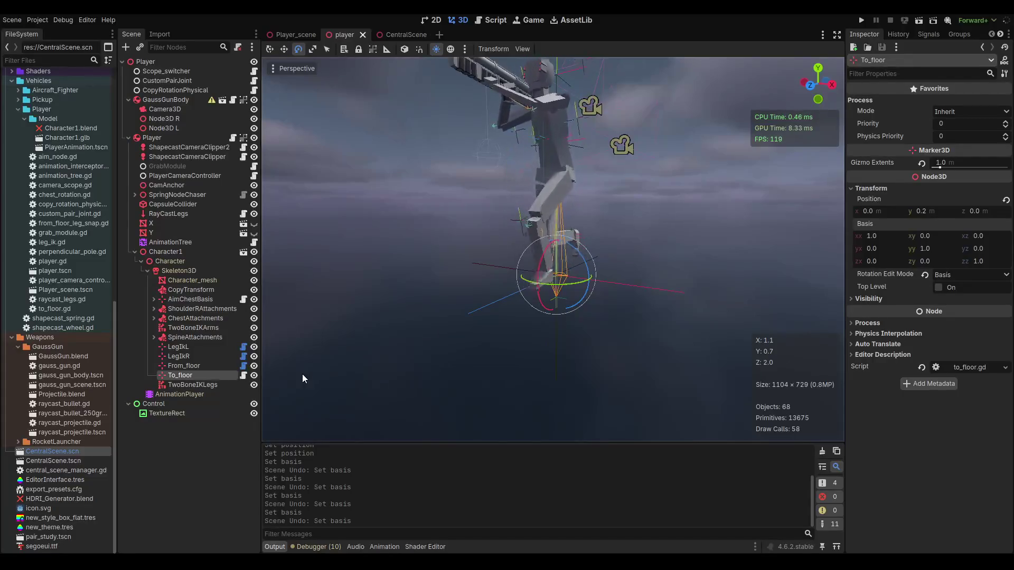
- Delete the Idle_crouched_0_2 point at (0, 0.2) from the BlendSpace2D, then open to_floor.gd
left_click(161, 242)
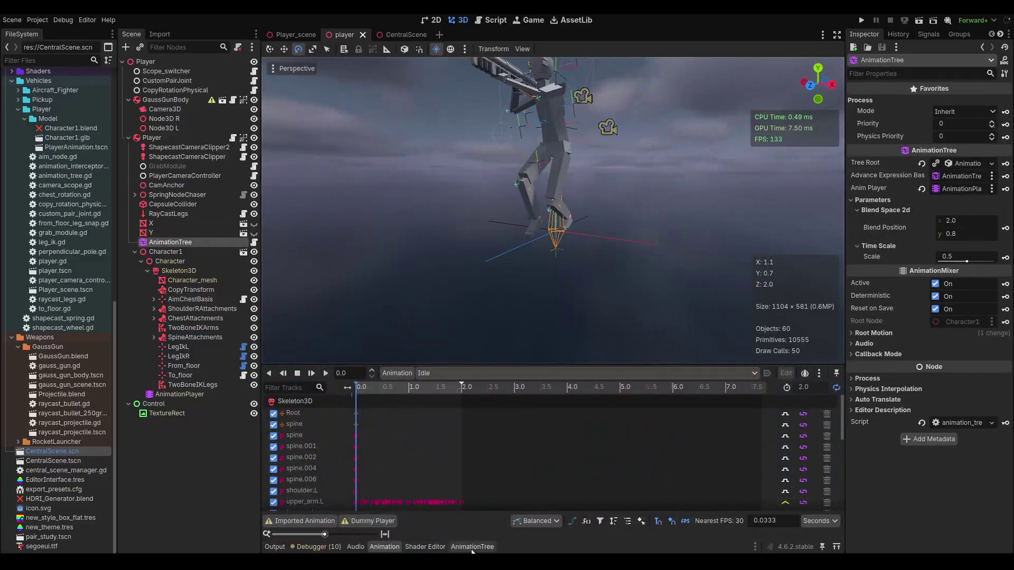
left_click(473, 550)
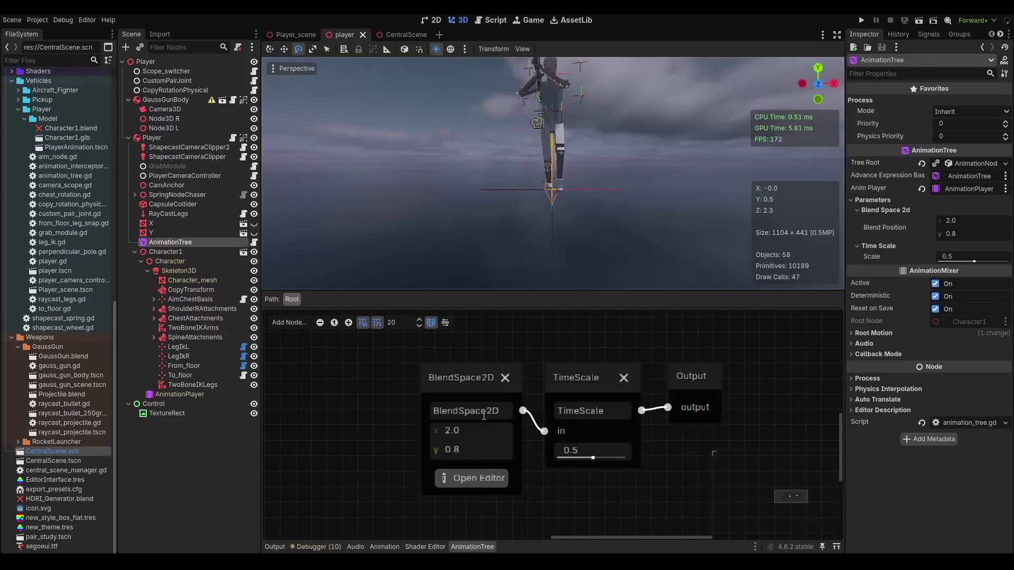
left_click(482, 480)
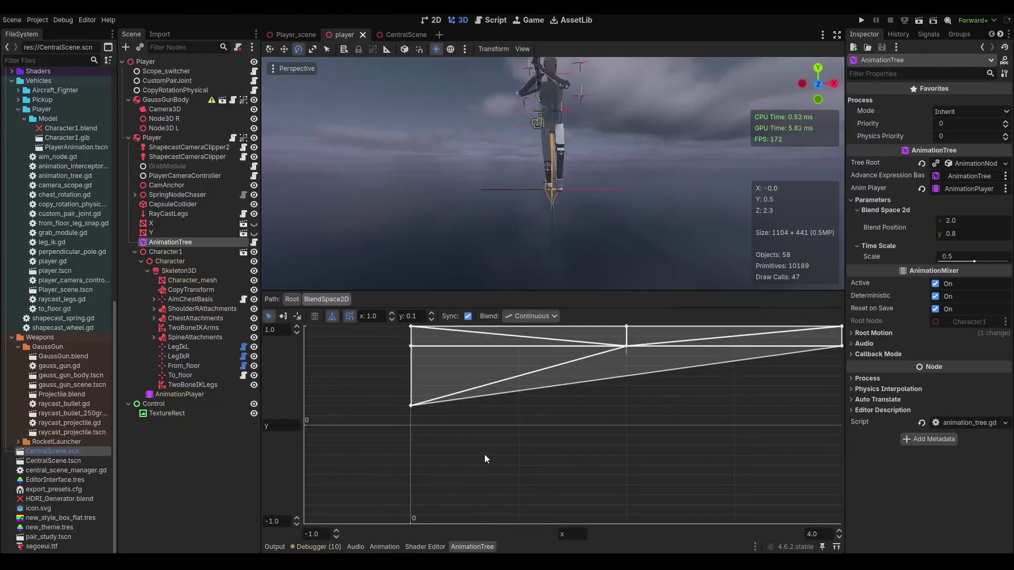
left_click(412, 406)
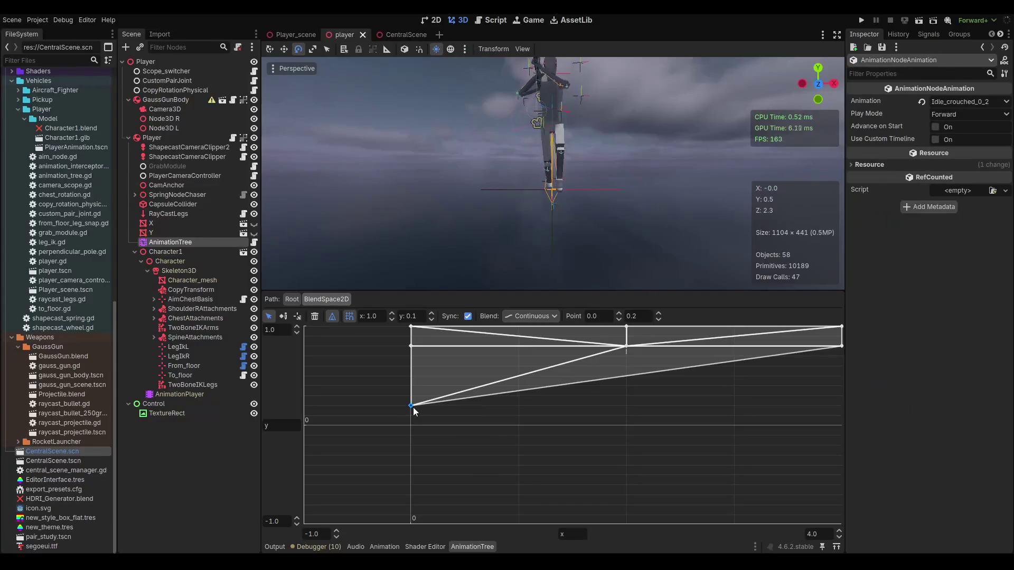
key("Delete")
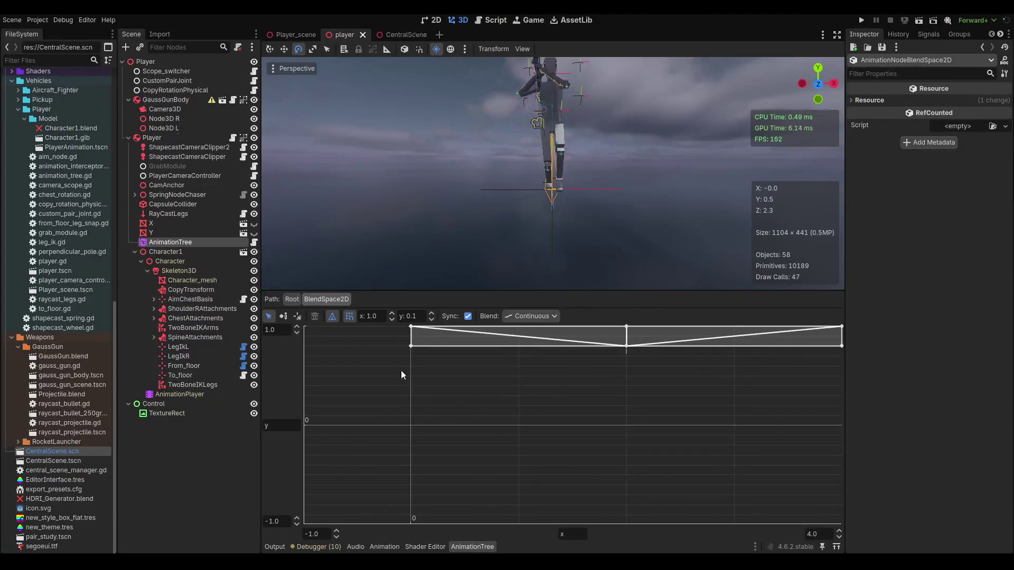
left_click(291, 299)
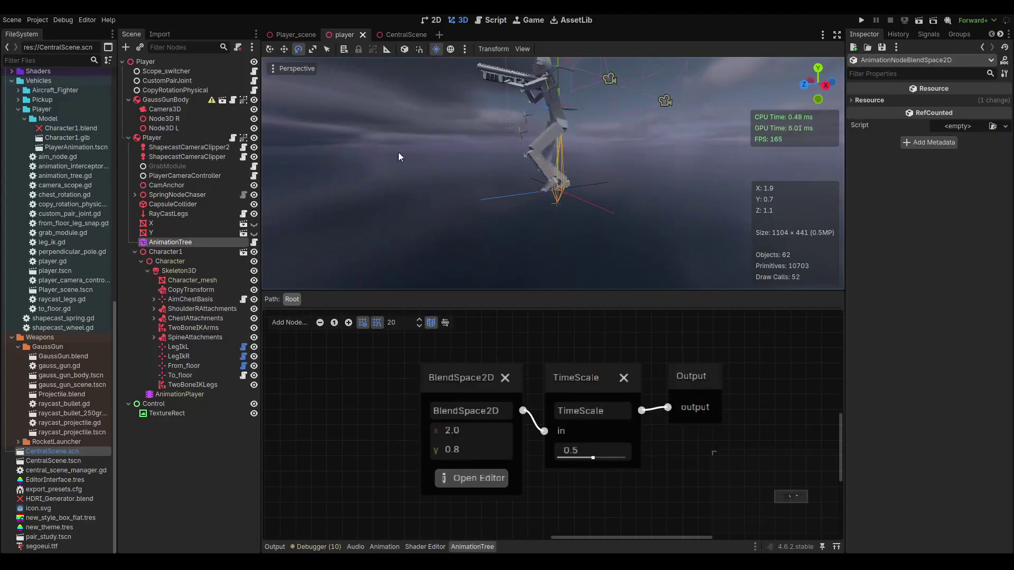
left_click(244, 375)
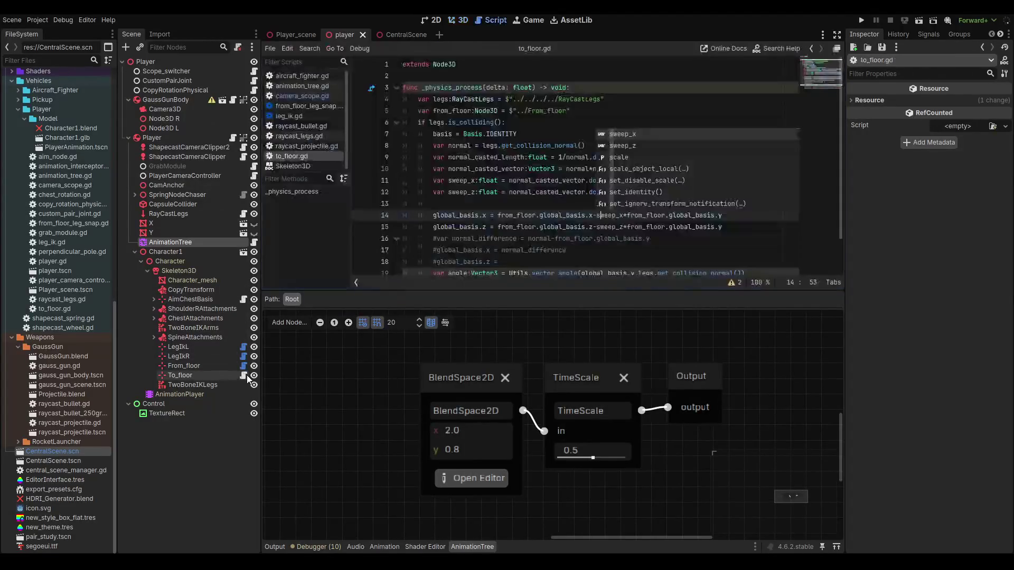
- Replace to_floor.gd's old closing lines with global_position = legs.get_collision_point(), then go to Player_scene
left_click(548, 157)
scroll(550, 159, "down", 1)
left_click_drag(661, 266, 425, 206)
key("BackSpace")
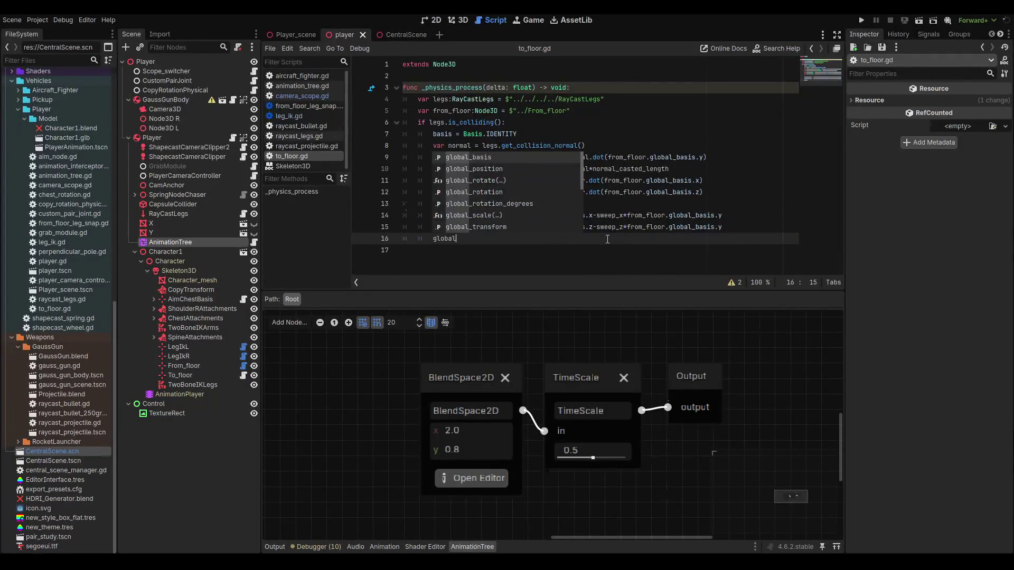
key("Down")
key("Return")
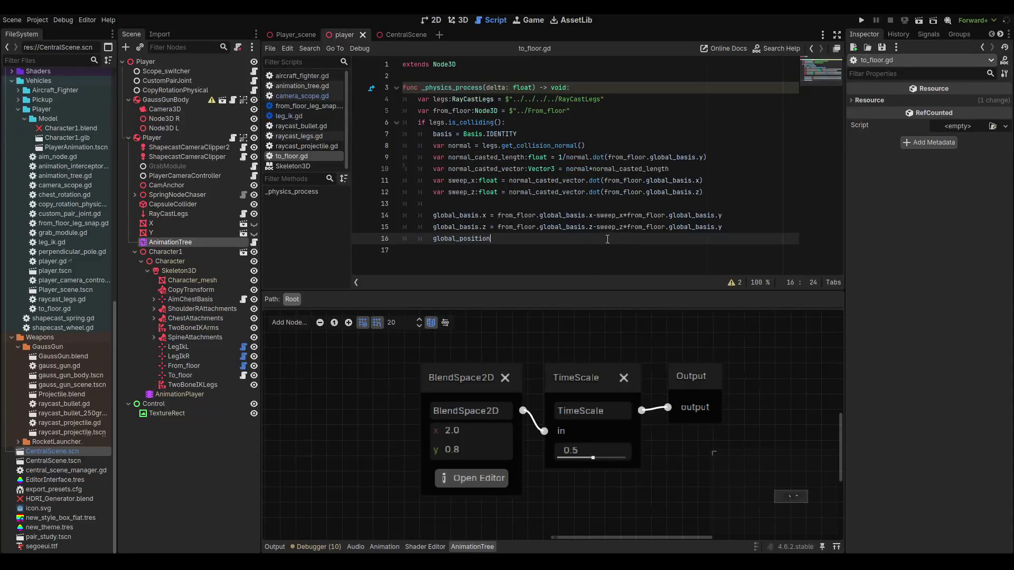
type(" = leg")
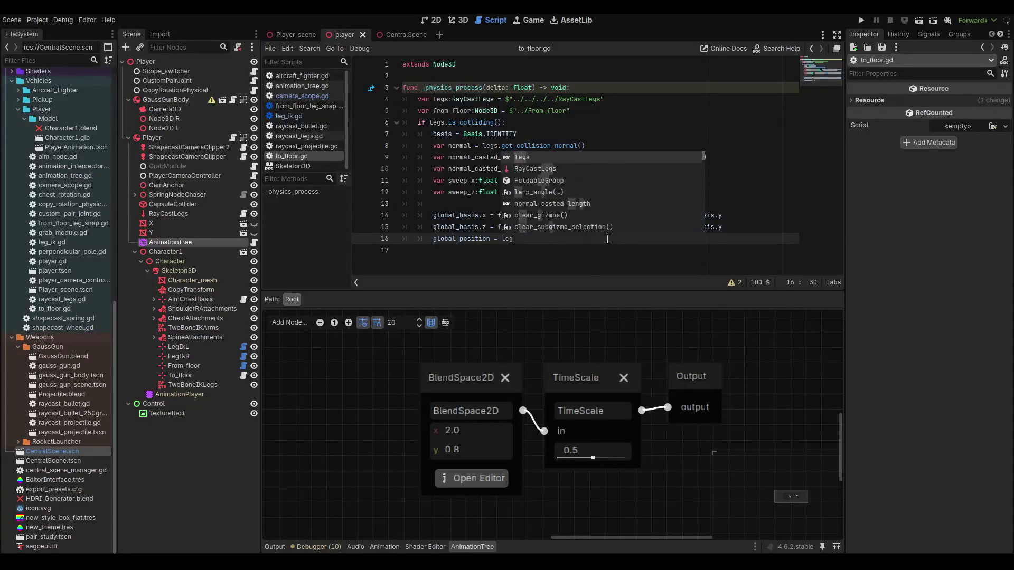
type("s.collision_point(")
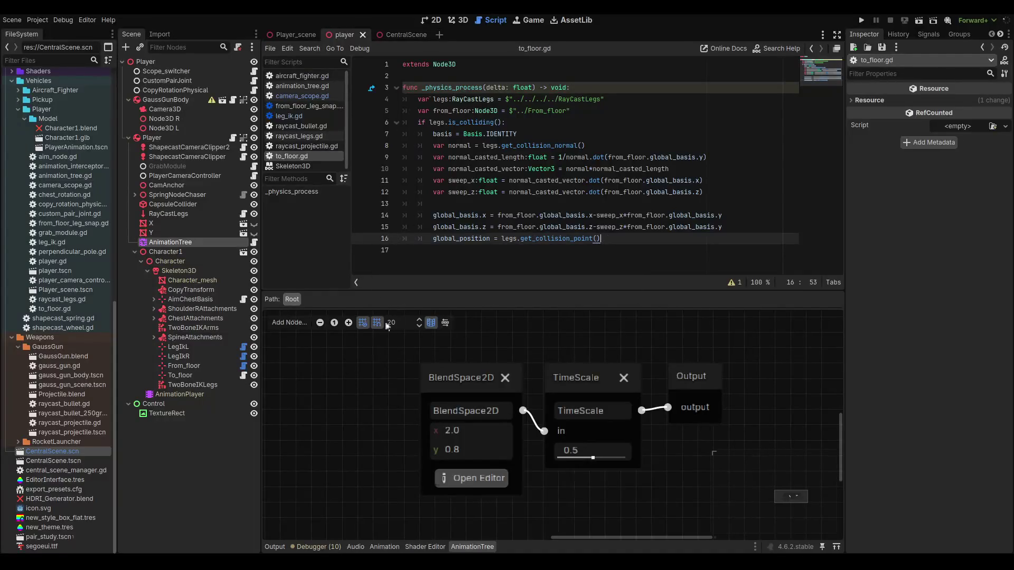
left_click(467, 20)
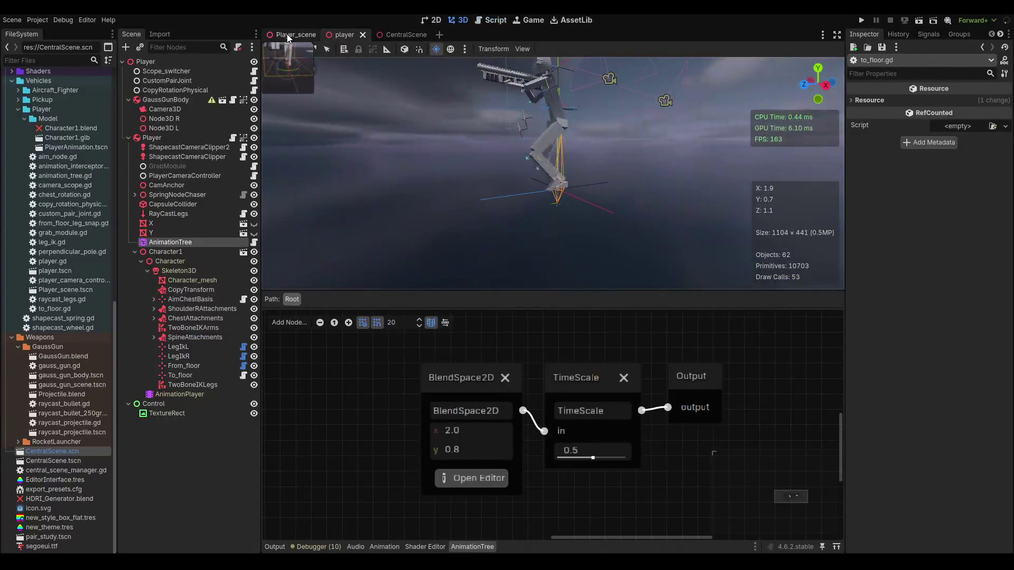
- Run Player_scene, steer the crouched character past the ramp, plank and truck, then stop
left_click(293, 35)
key("F6")
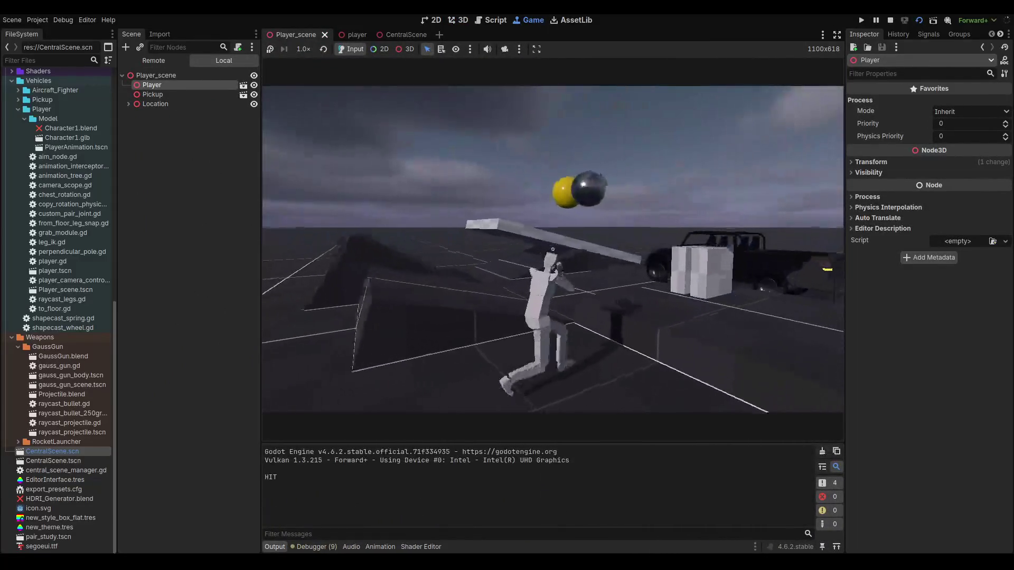
key("w")
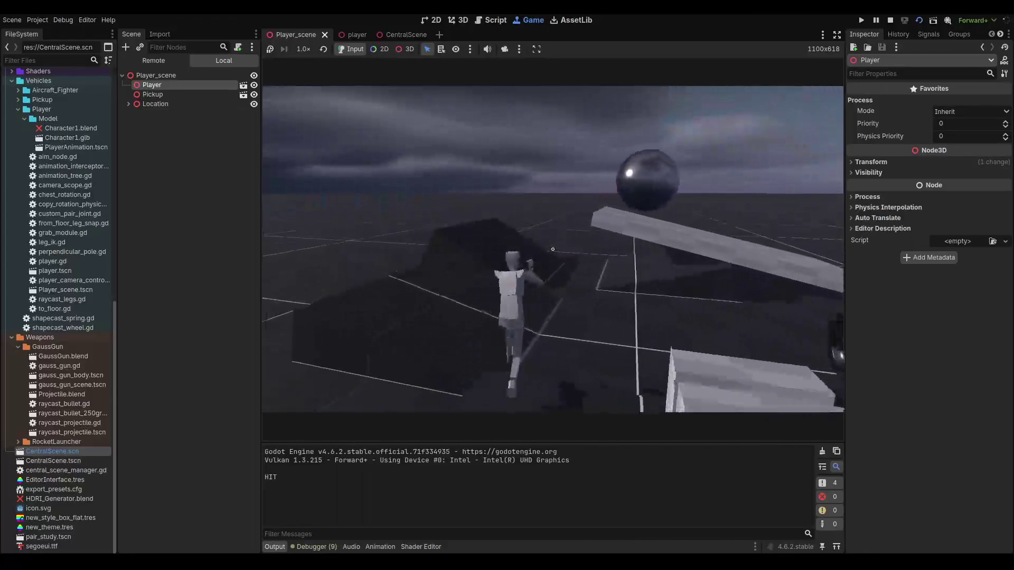
key("w")
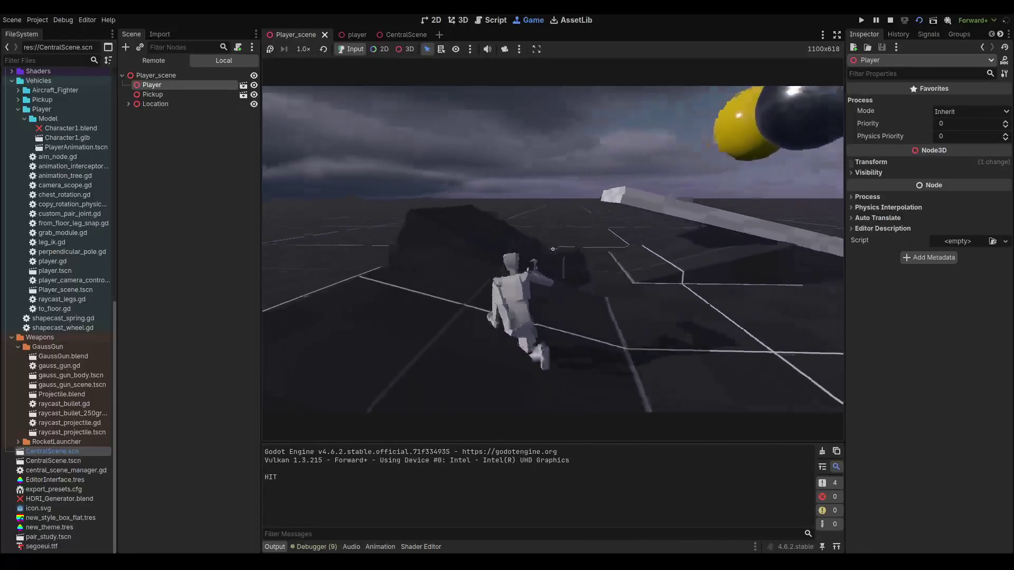
key("w")
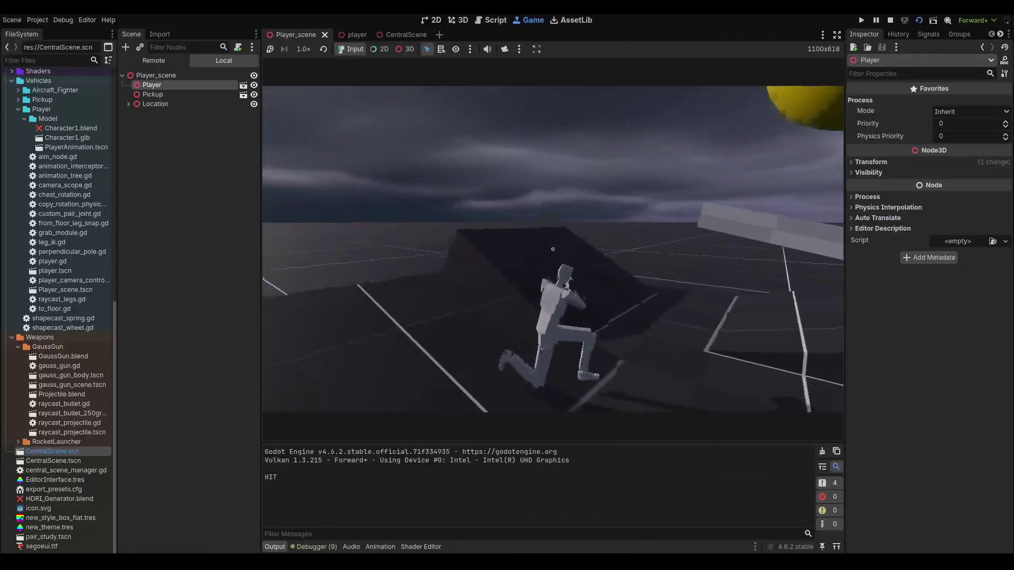
key("w")
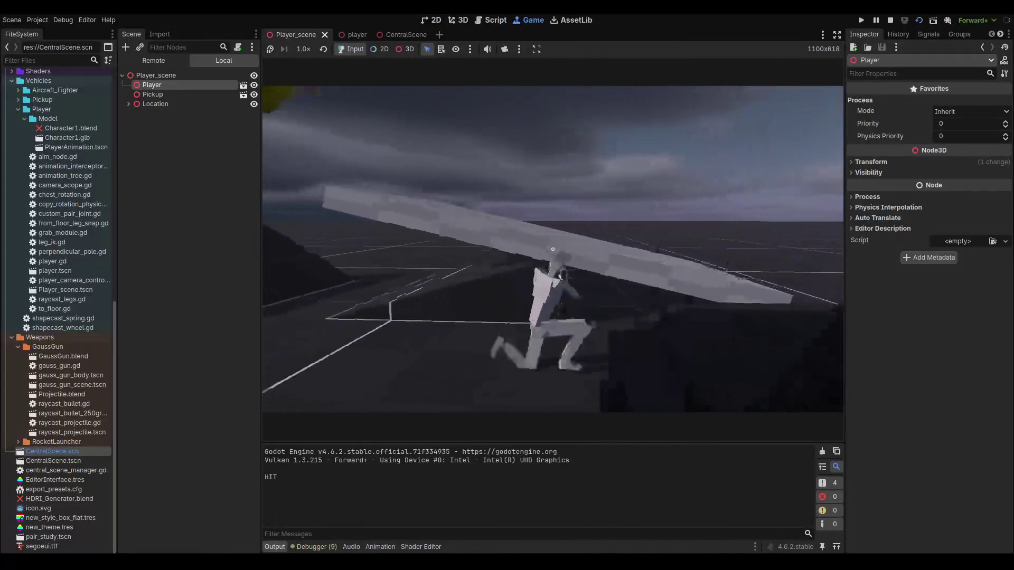
key("w")
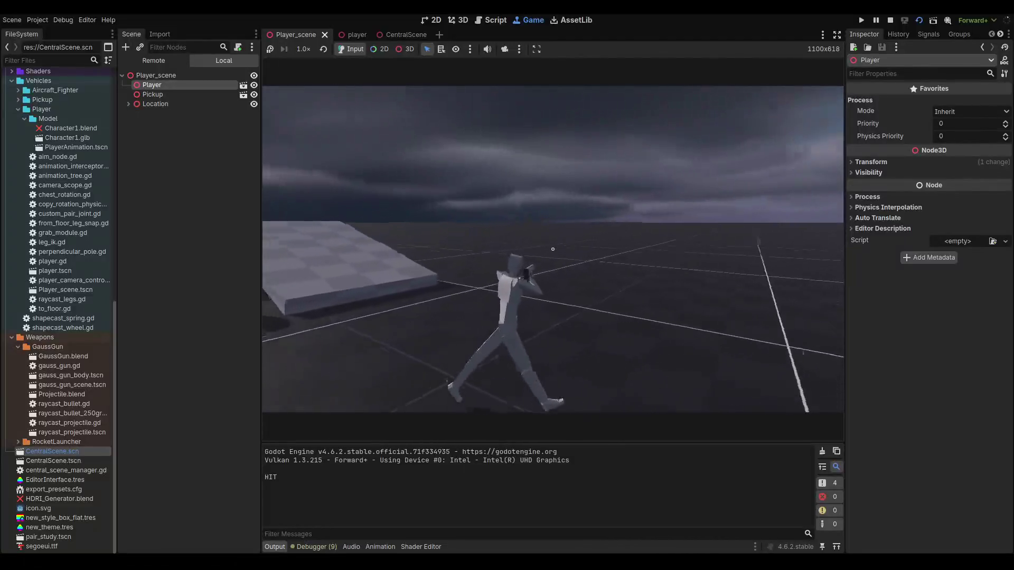
key("w")
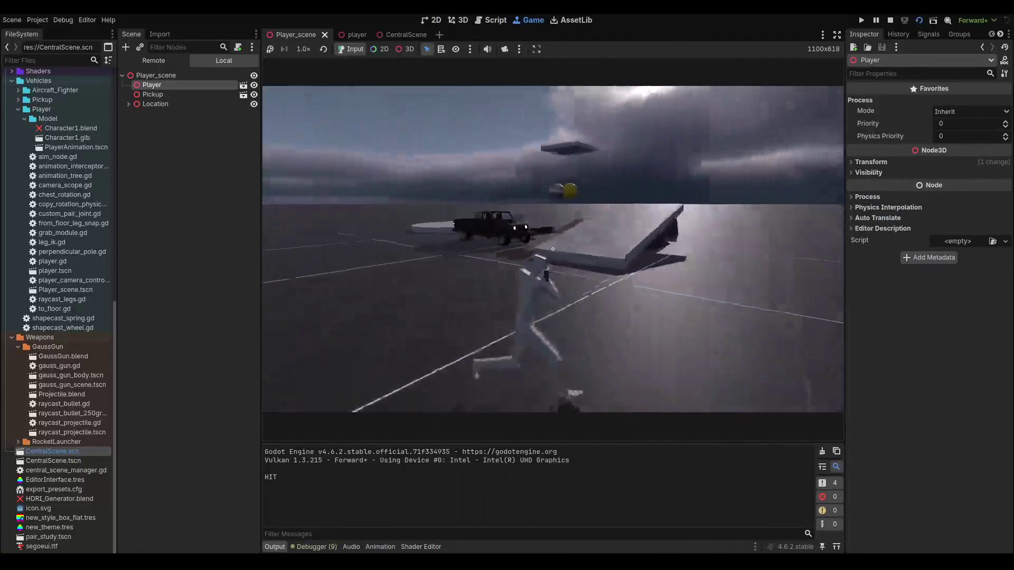
key("w")
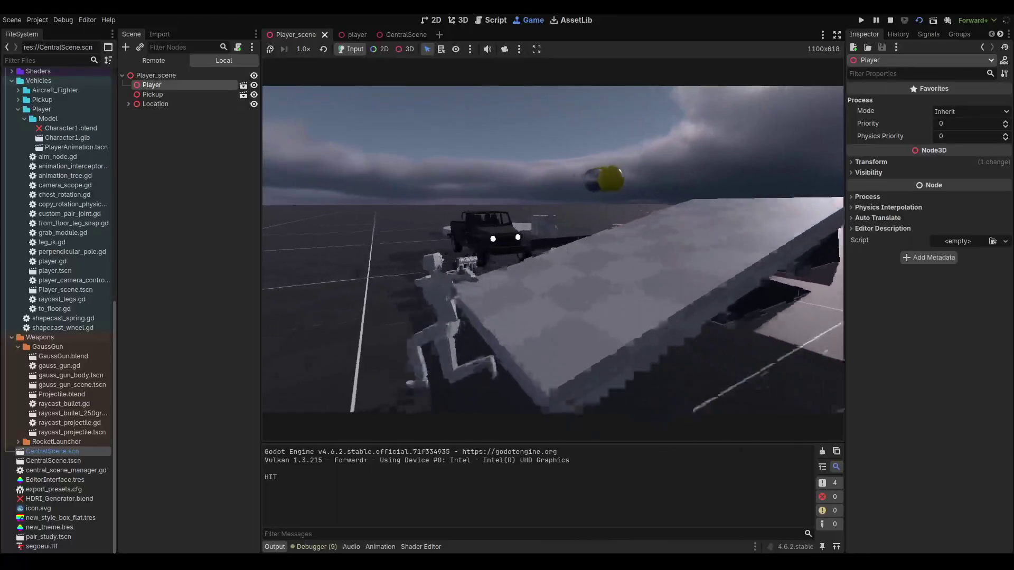
key("w")
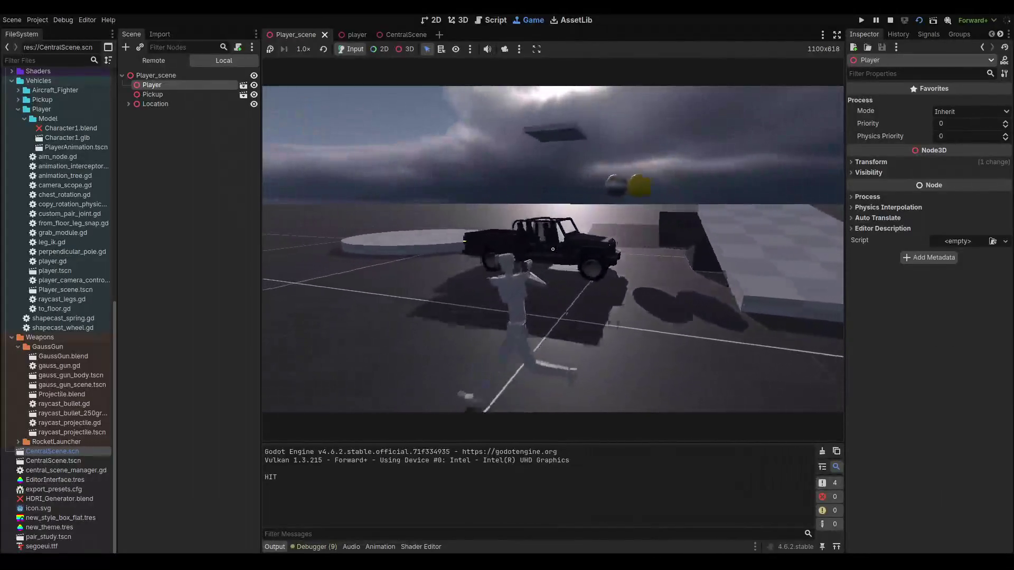
key("F8")
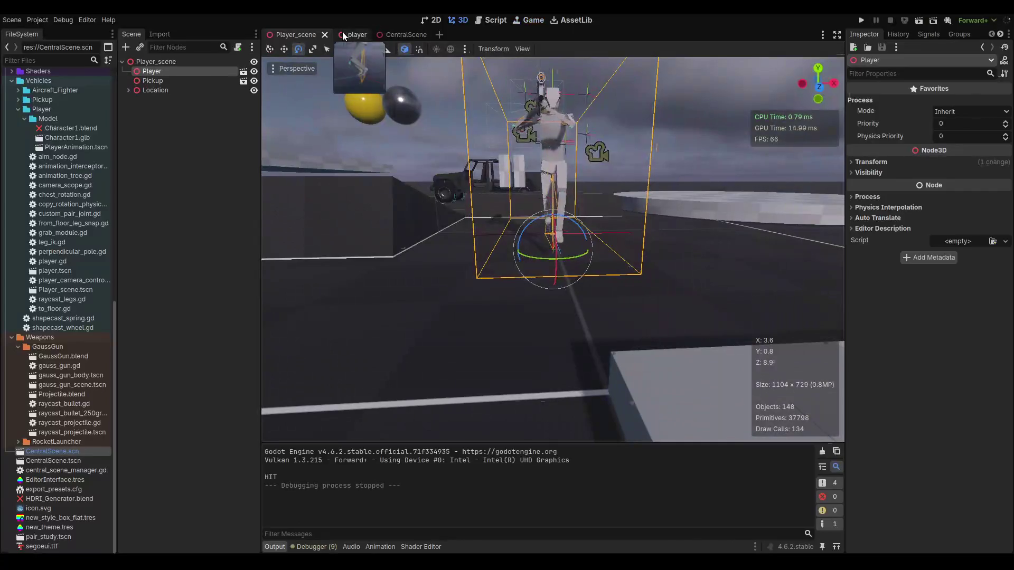
- Delete the three upper blend points from the player's BlendSpace2D
left_click(342, 33)
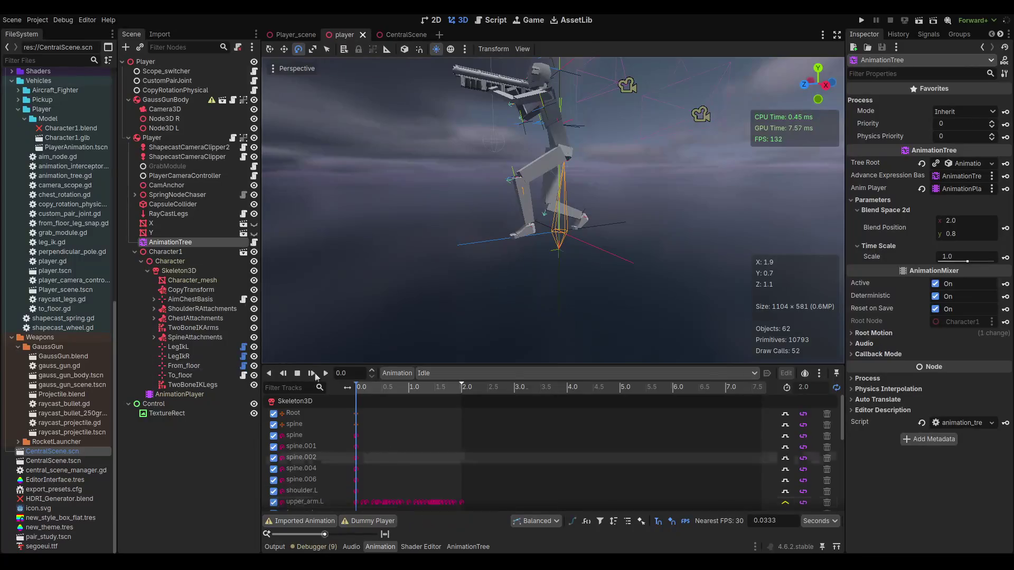
left_click(468, 547)
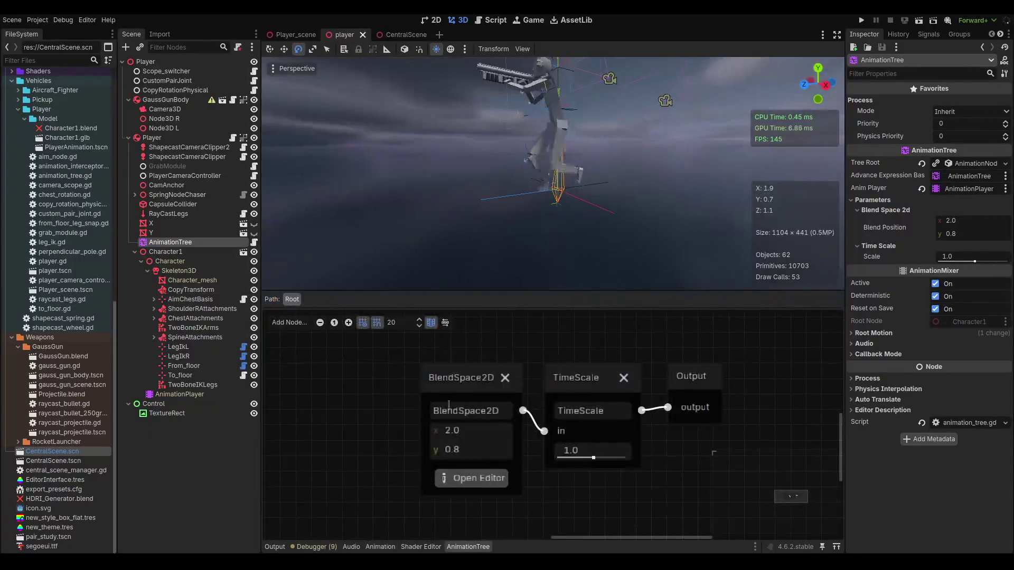
left_click(481, 480)
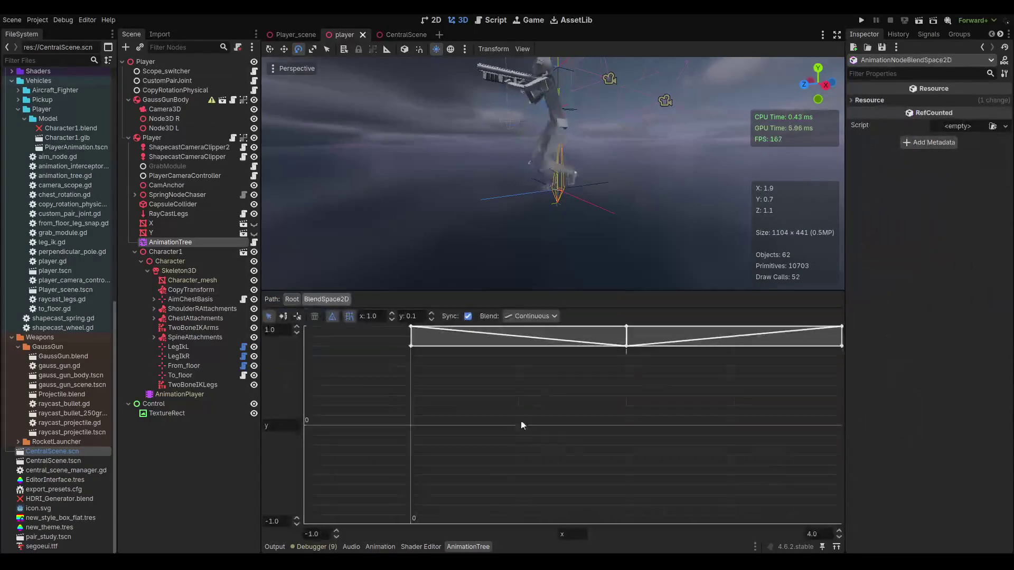
left_click(411, 327)
key("Delete")
left_click(627, 327)
key("Delete")
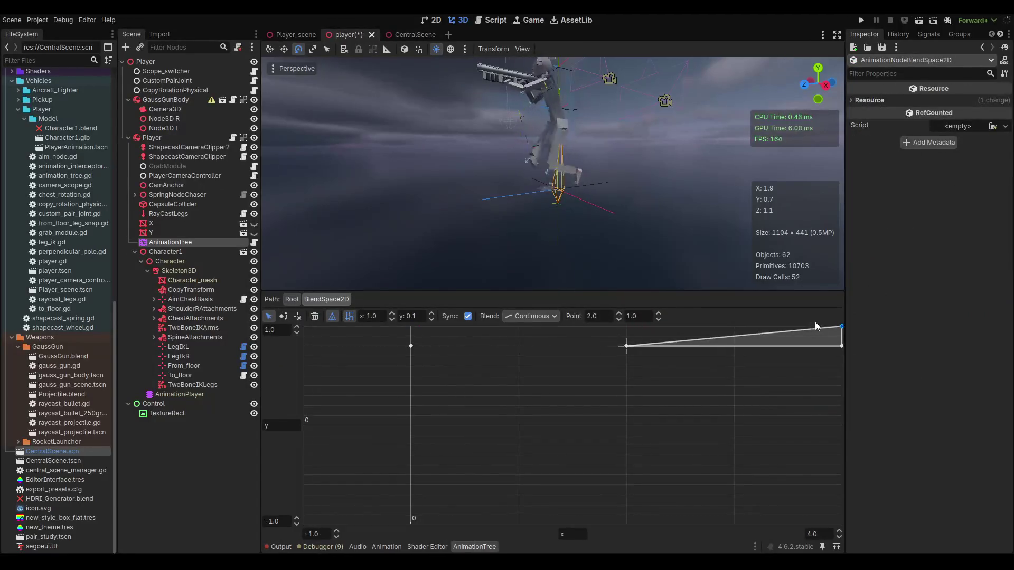
left_click(842, 327)
key("Delete")
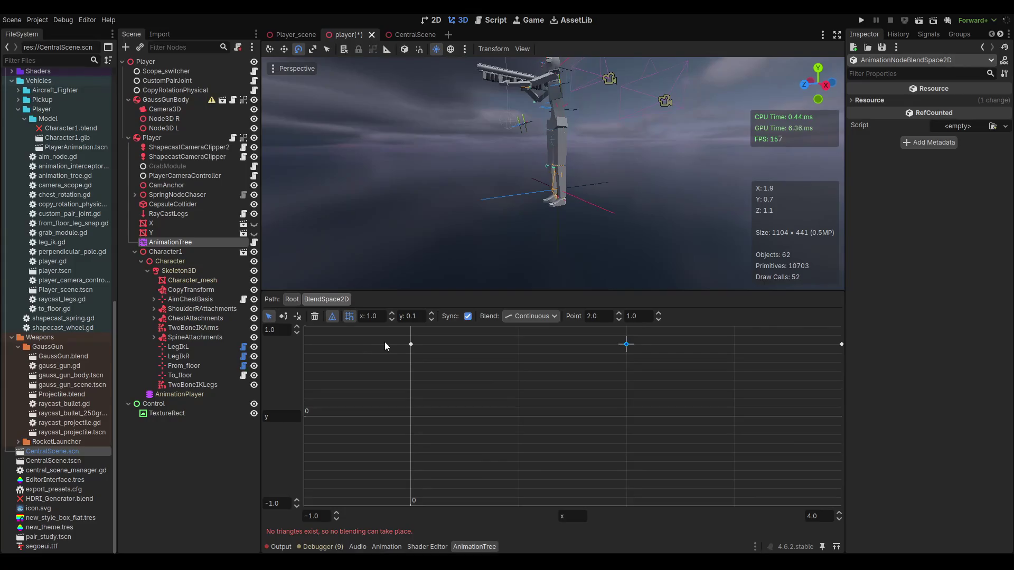
- Check the root animation graph's add-node list without adding anything, then reopen the BlendSpace2D
left_click(292, 299)
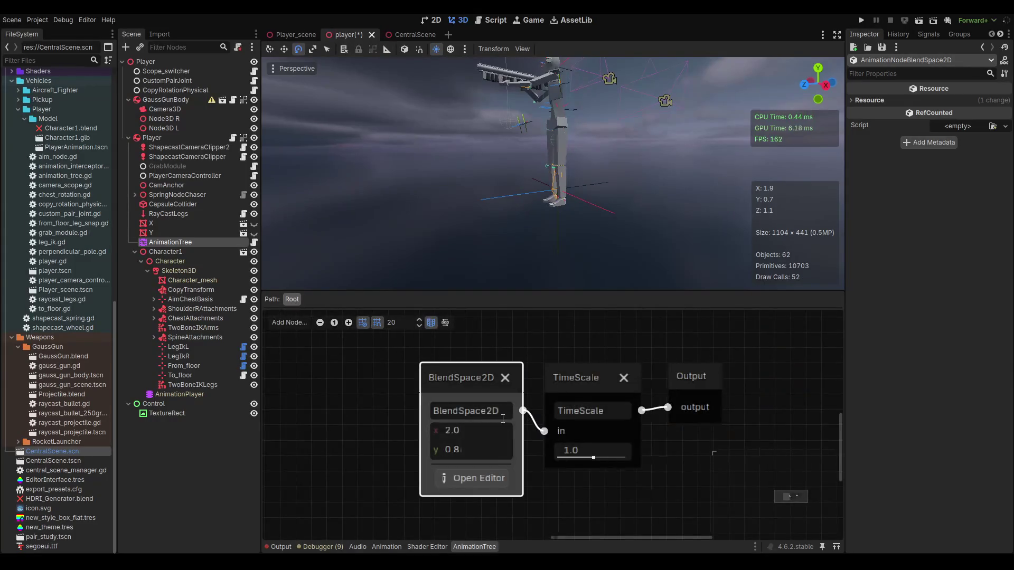
right_click(352, 400)
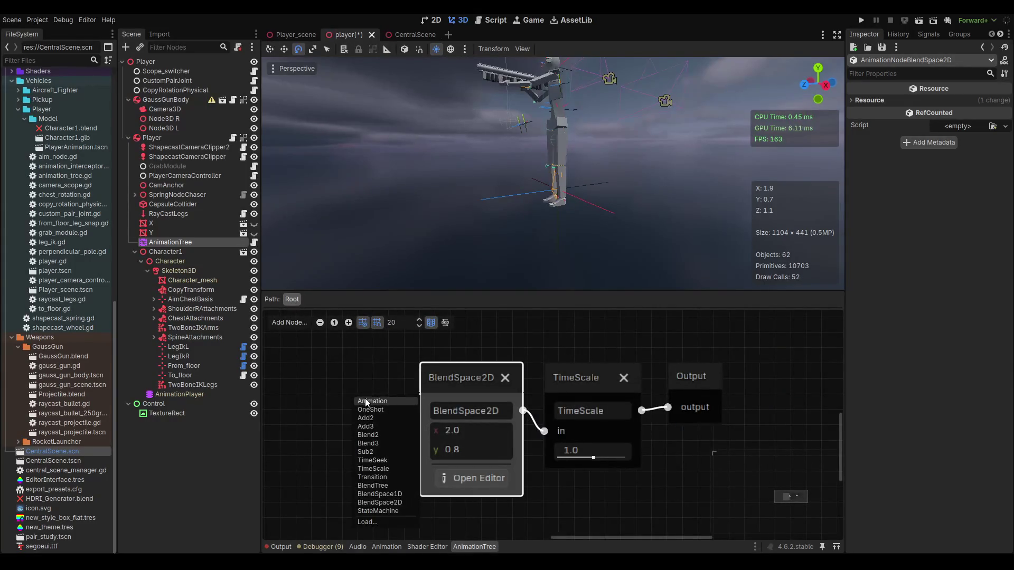
left_click(372, 387)
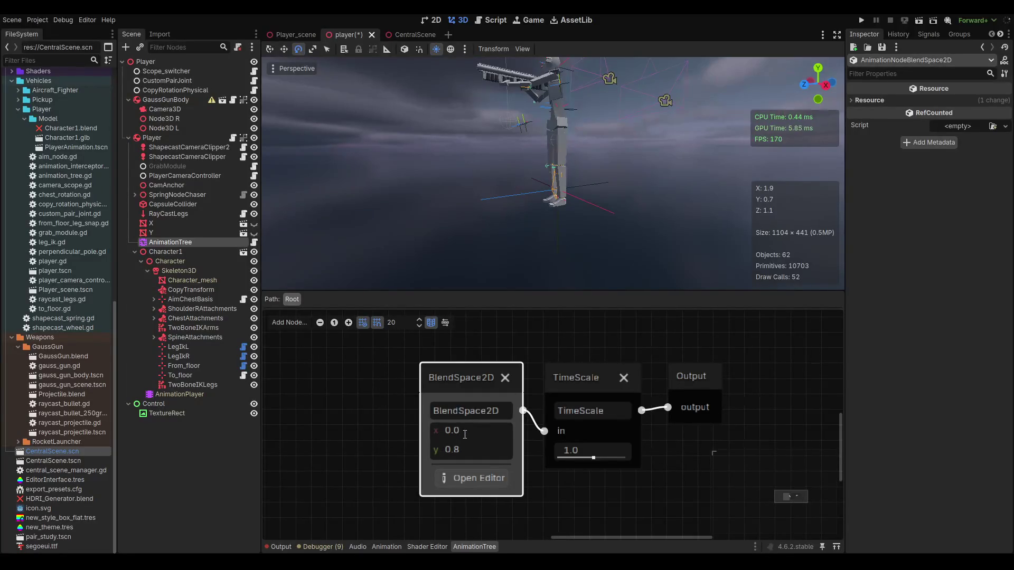
left_click(460, 479)
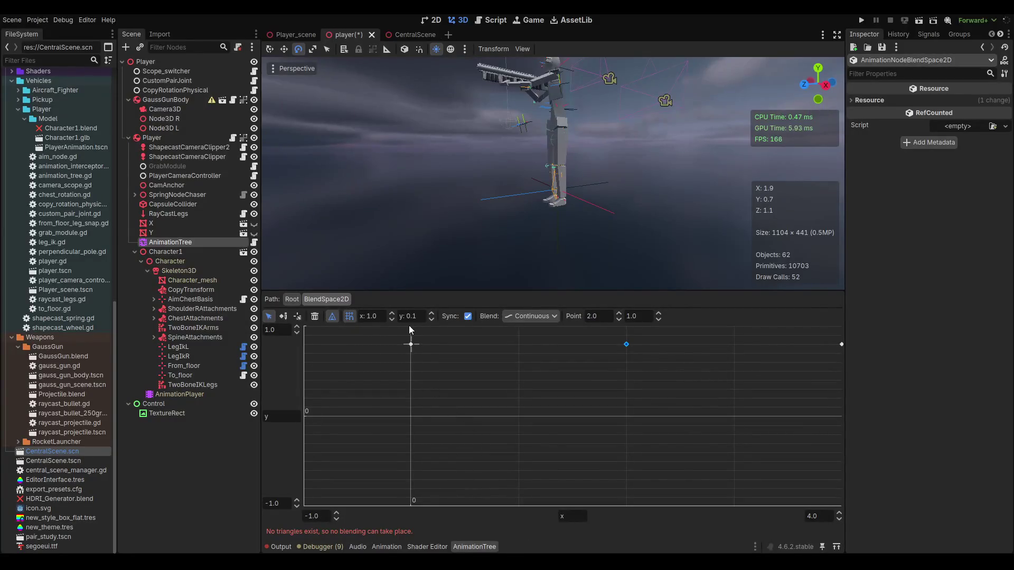
- Add Idle_crouched, Walk_Crouched_1ms and Run_Crouched_4ms as blend points along the grid's top edge
left_click(283, 316)
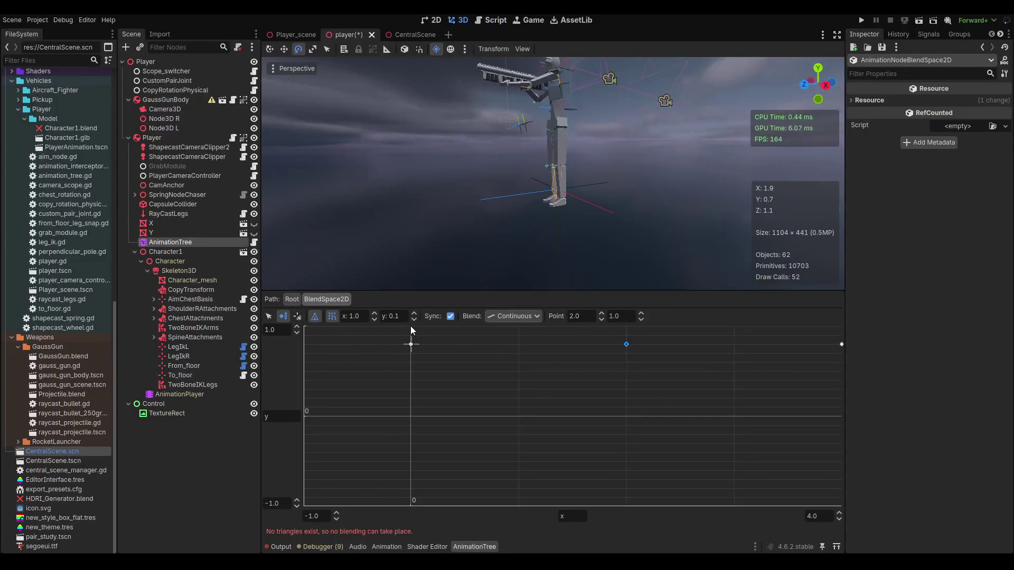
left_click(412, 328)
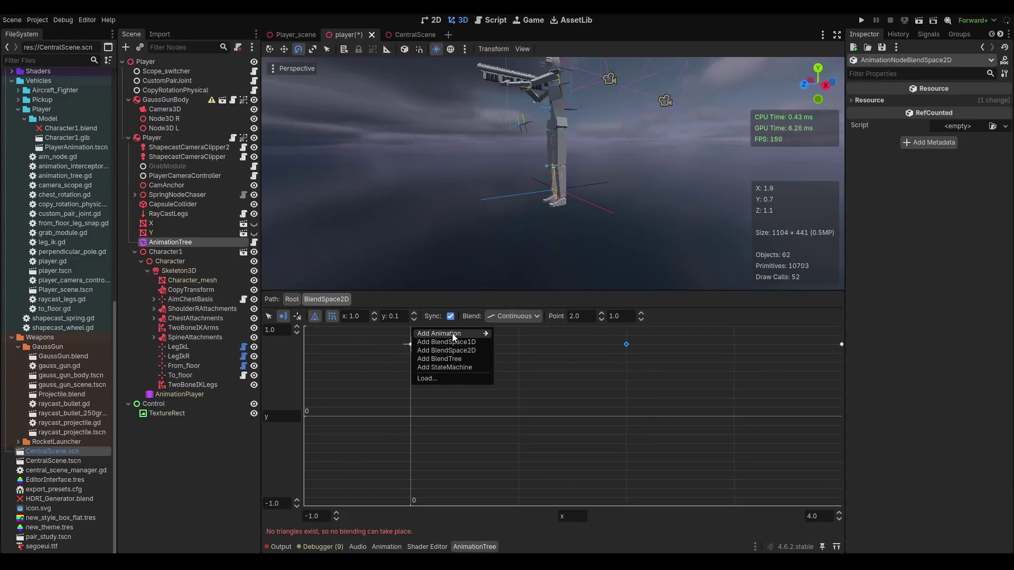
mouse_move(452, 334)
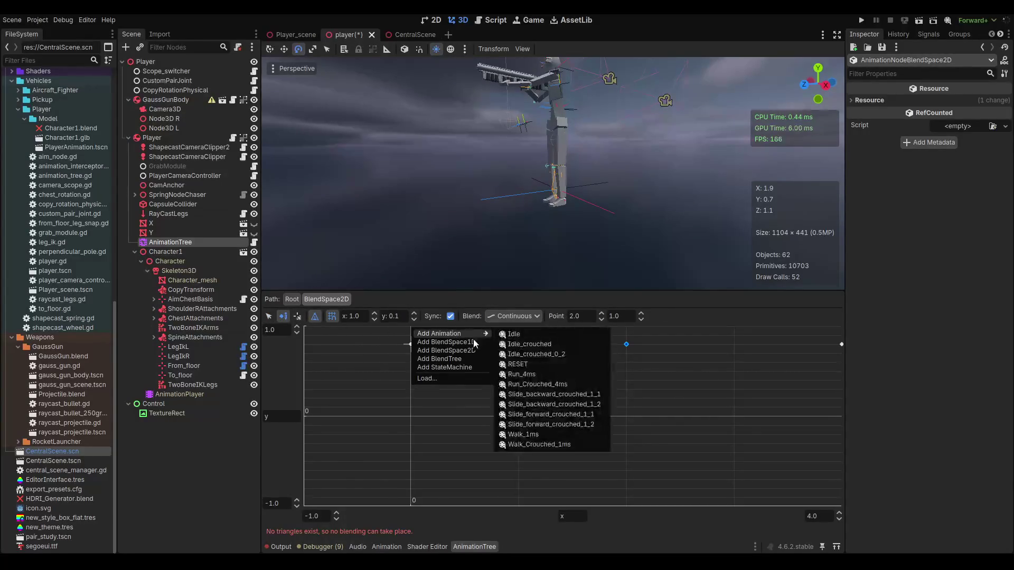
left_click(544, 346)
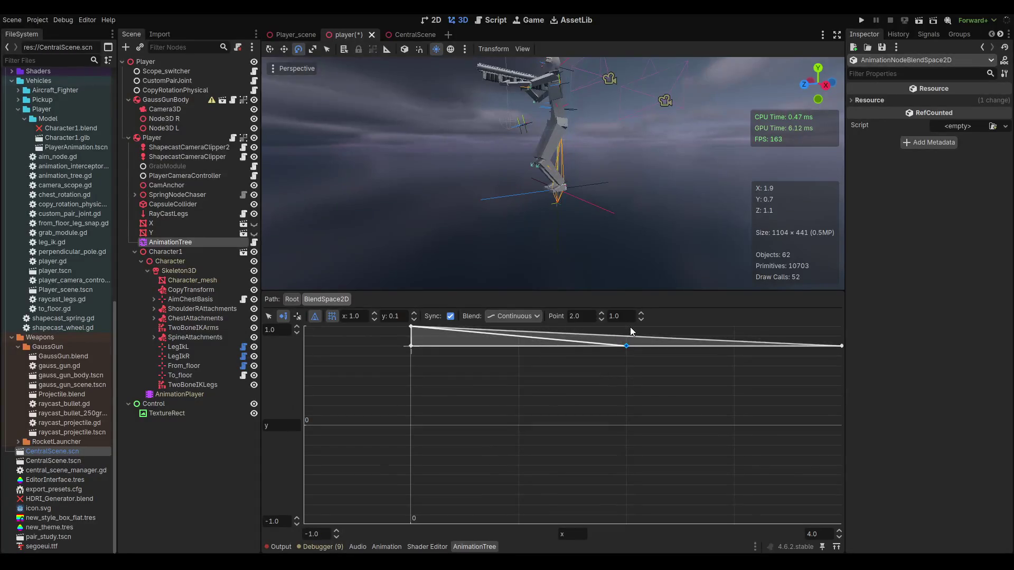
left_click(627, 332)
mouse_move(642, 335)
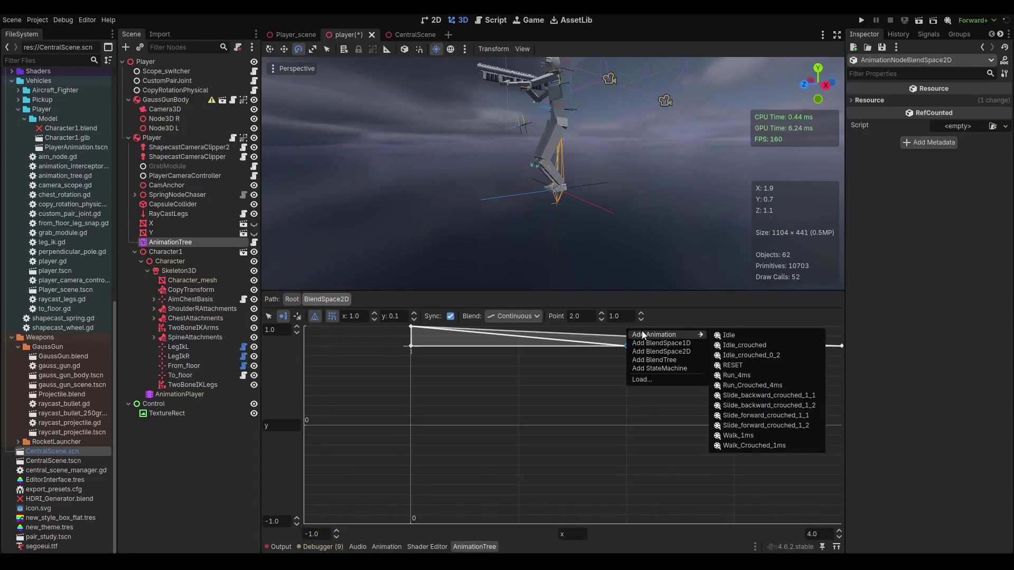
left_click(762, 444)
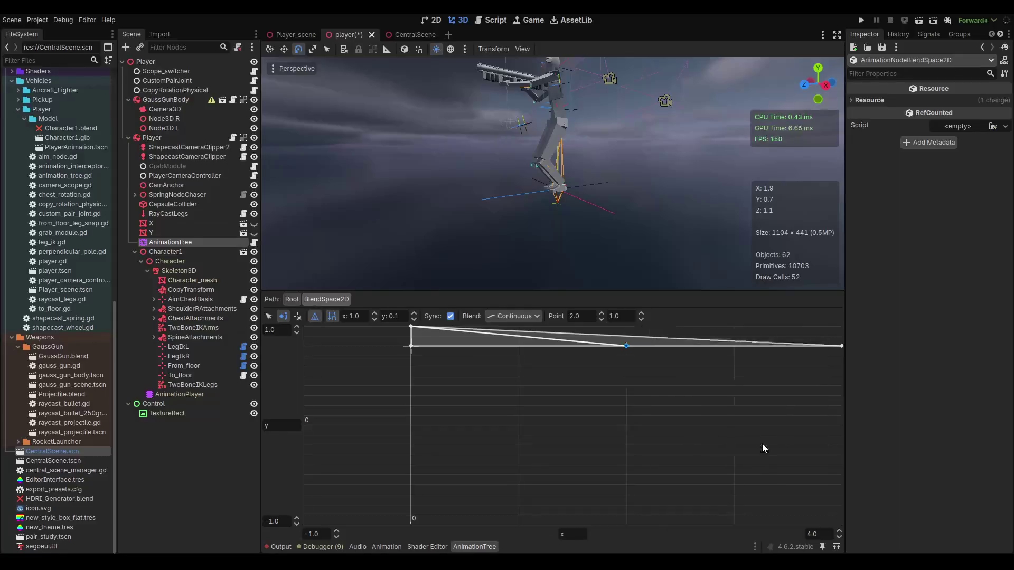
left_click(841, 333)
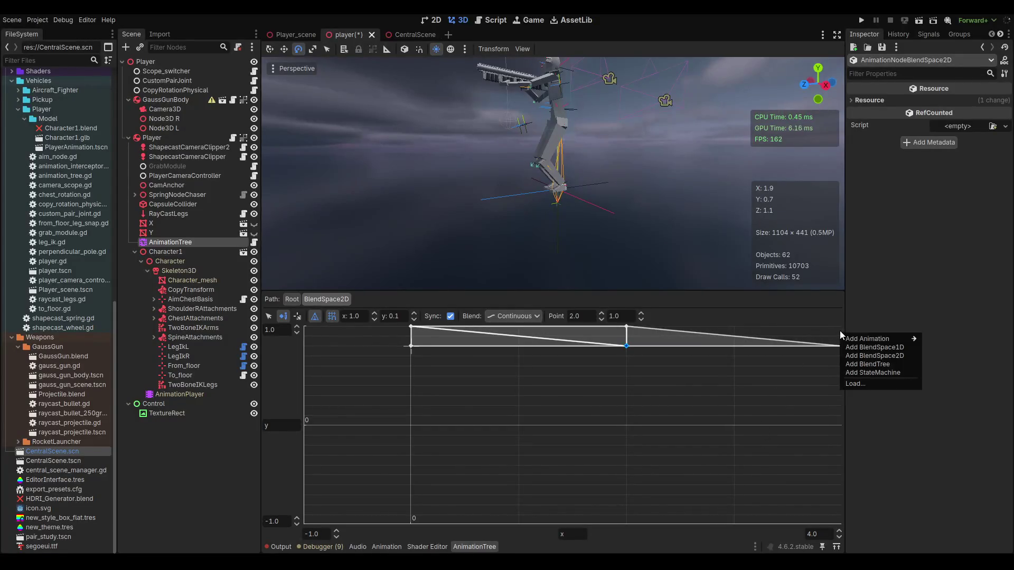
mouse_move(856, 340)
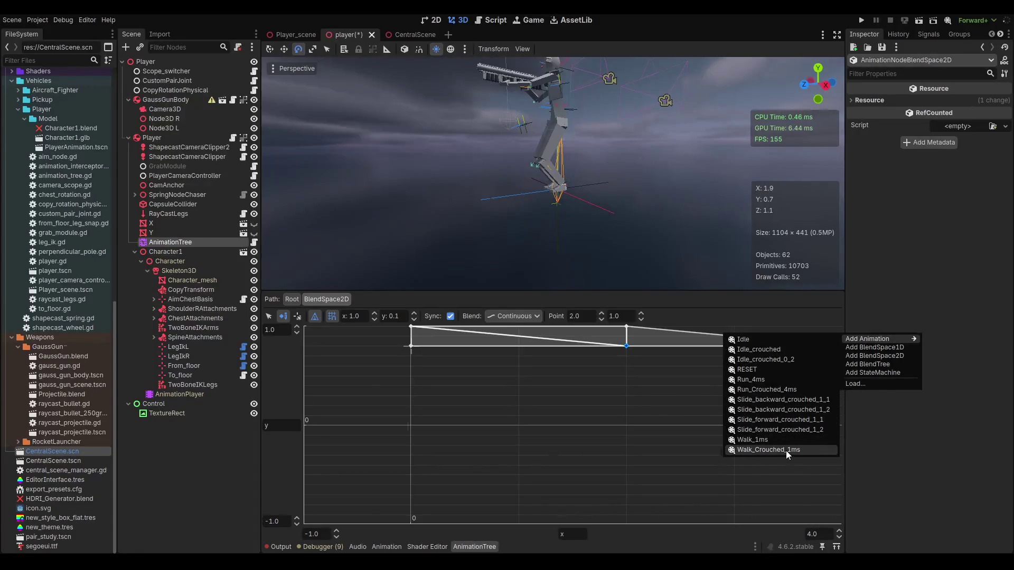
left_click(763, 388)
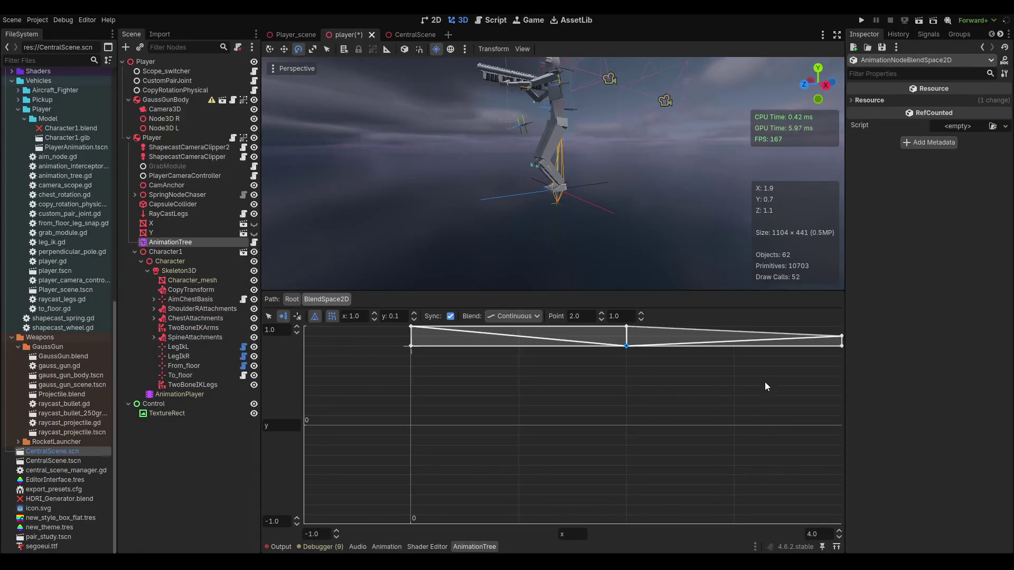
- Set the Run_Crouched_4ms point's y to 1 and save the scene
left_click(269, 316)
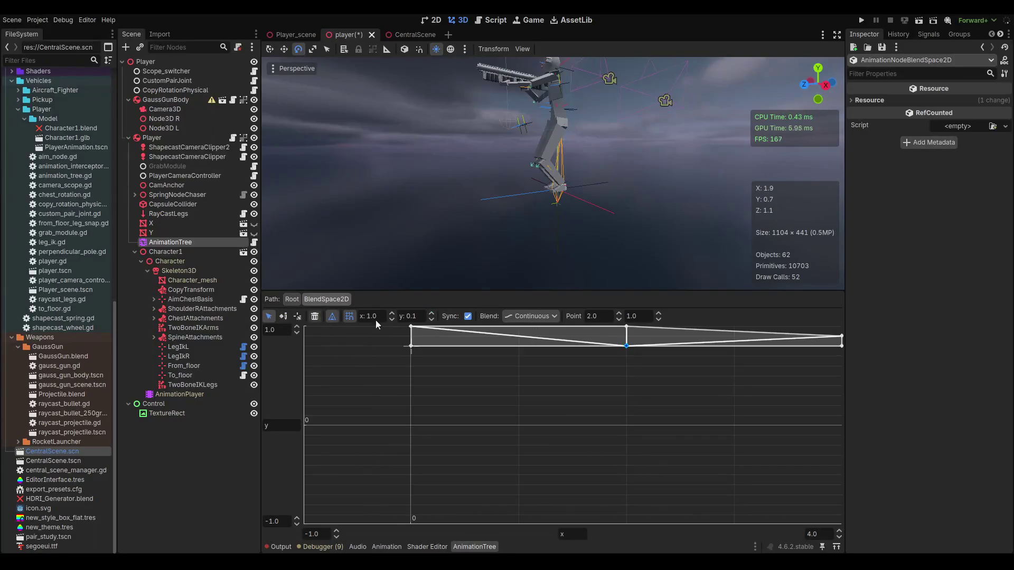
left_click(841, 336)
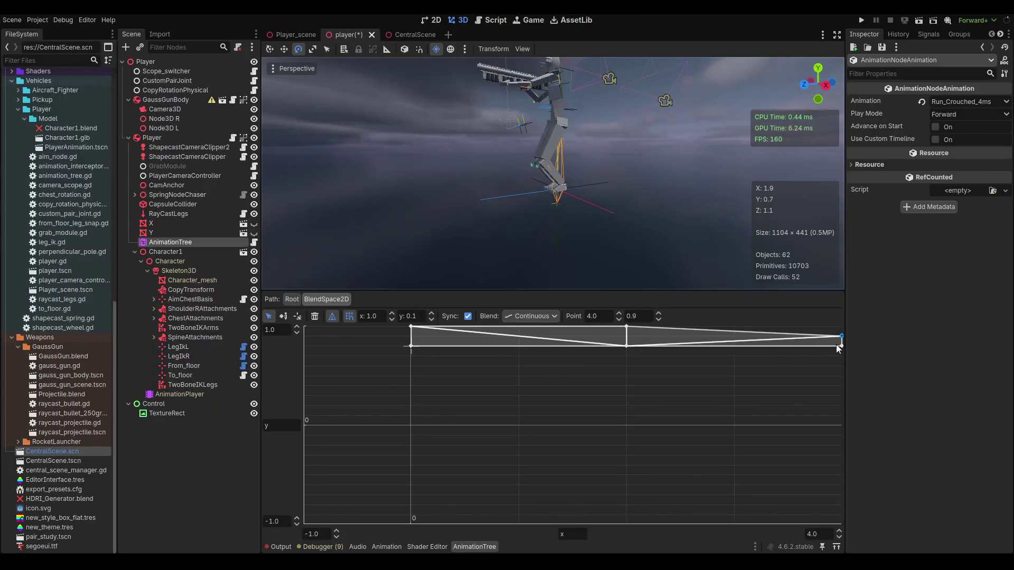
left_click(869, 164)
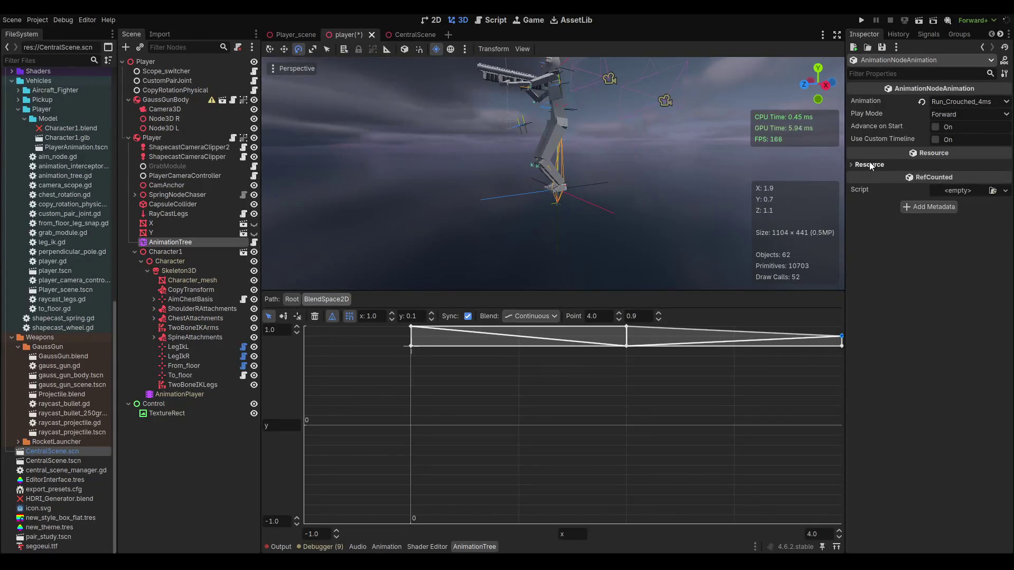
left_click(869, 162)
type("1")
key("Return")
key("ctrl+s")
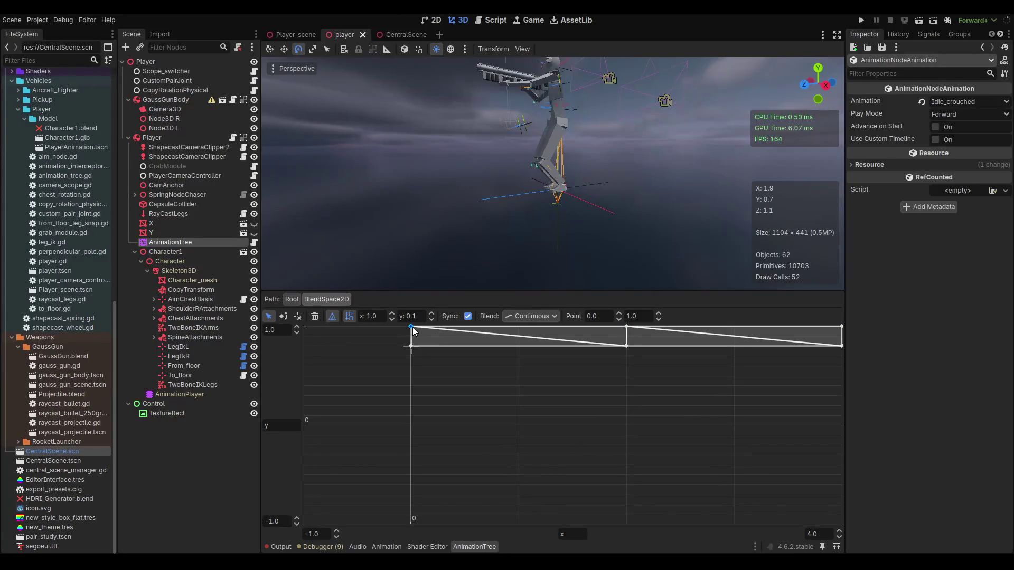
- Run Player_scene, walk the crouched character past the truck and cube, then stop
left_click(289, 35)
key("F6")
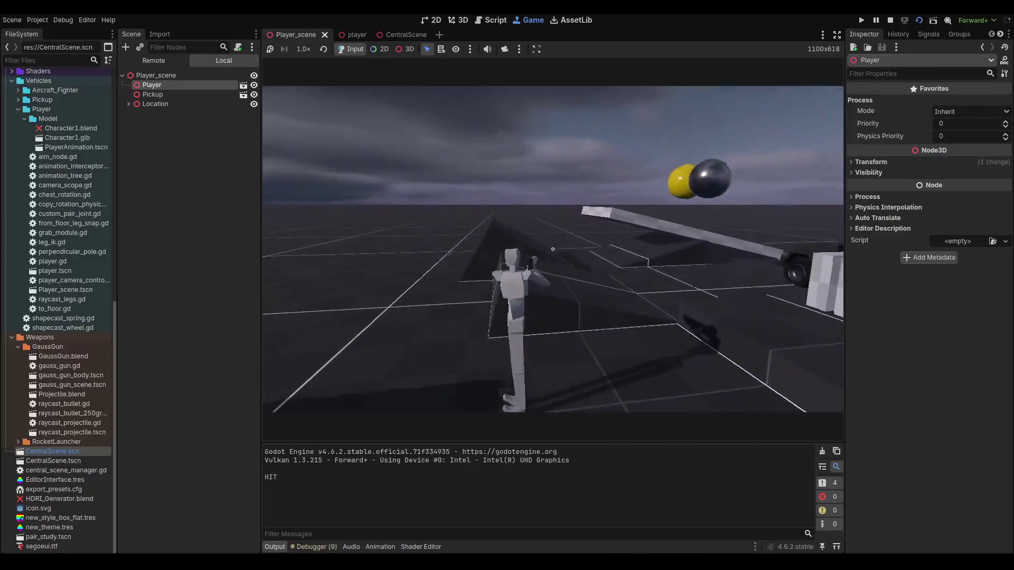
key("w")
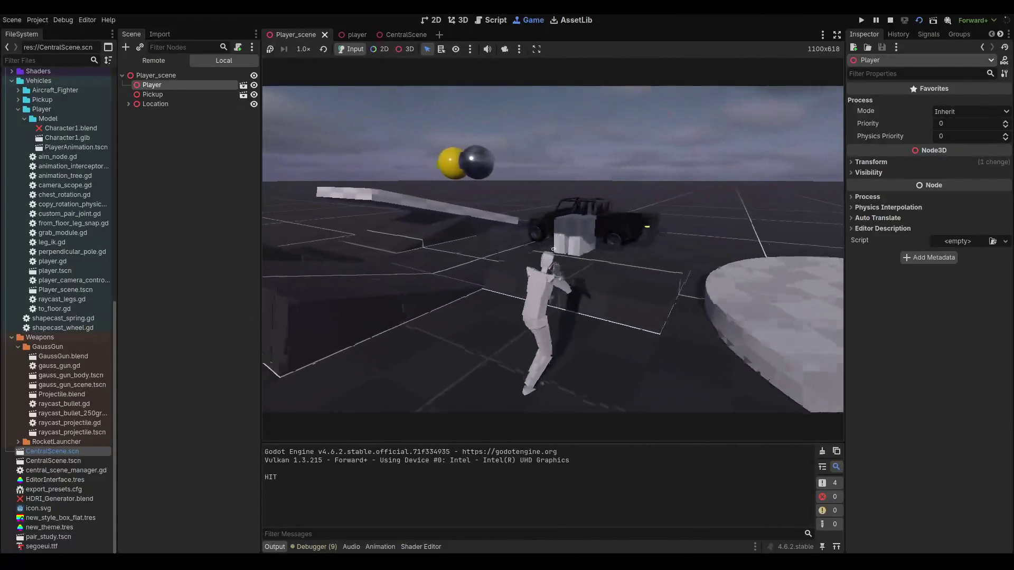
key("w")
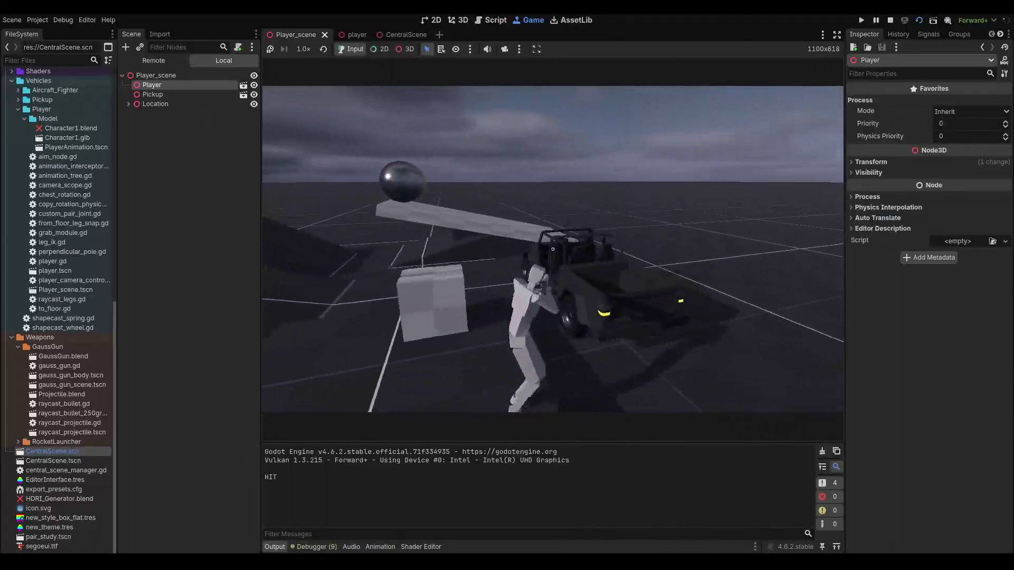
key("w")
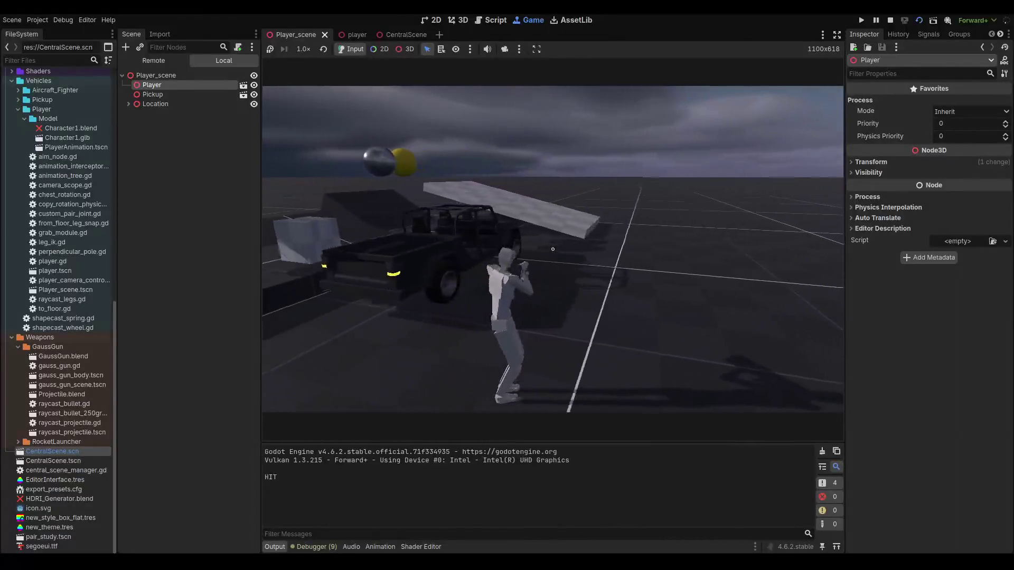
key("F8")
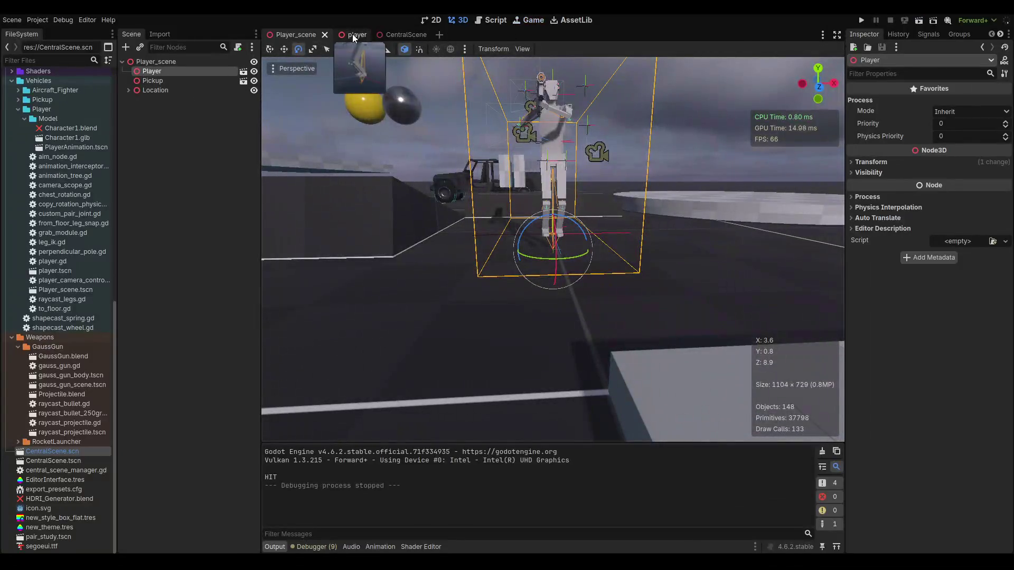
- Enable Use Custom Timeline on the Walk_Crouched_1ms, Idle_crouched and Run_Crouched_4ms blend points
left_click(353, 33)
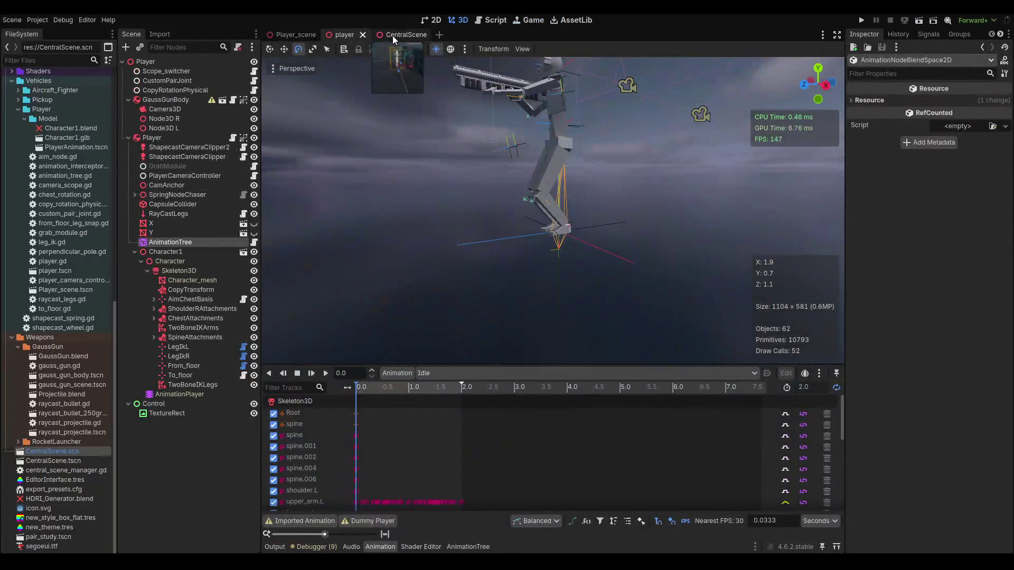
left_click(473, 548)
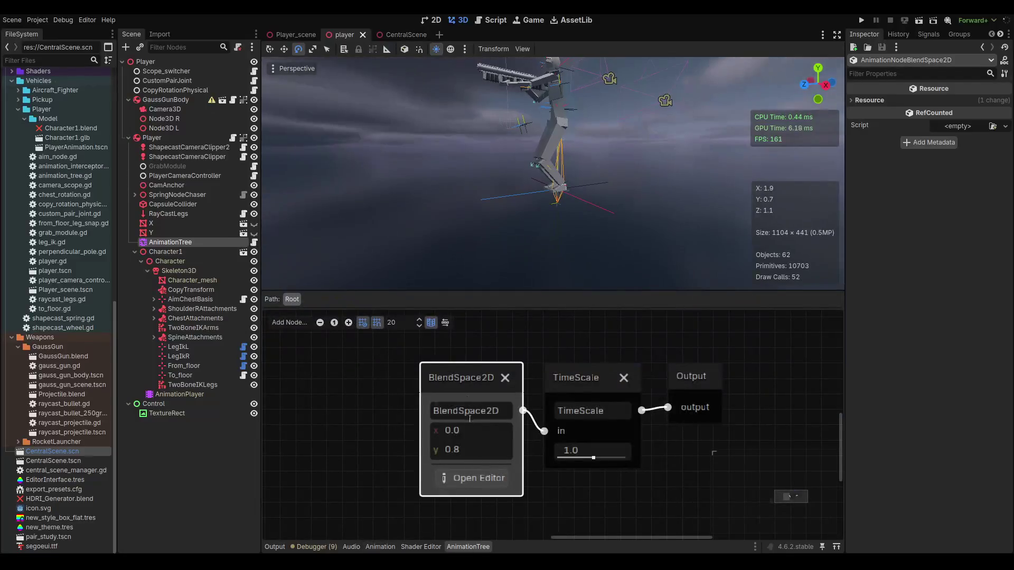
left_click(485, 486)
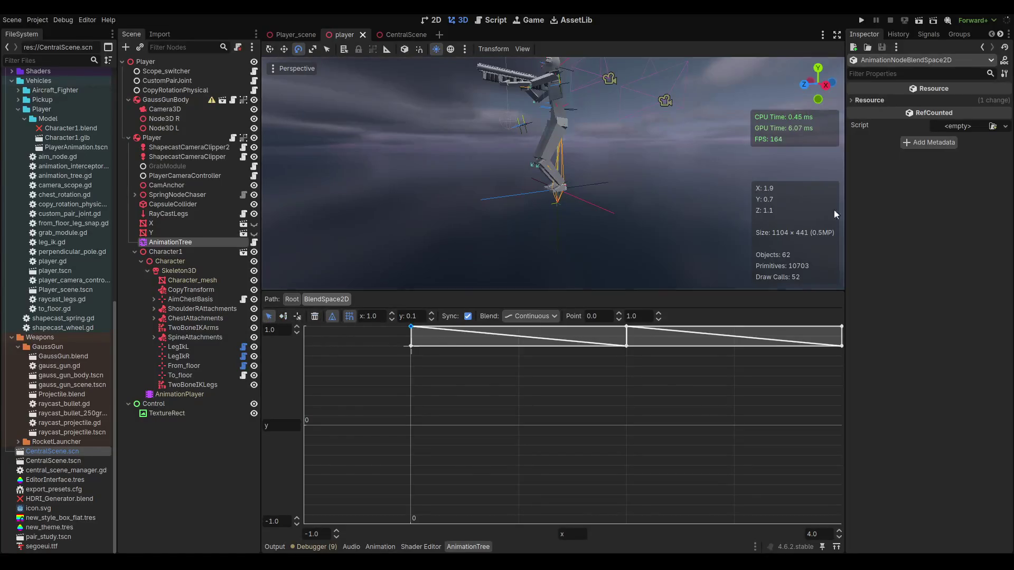
left_click(627, 327)
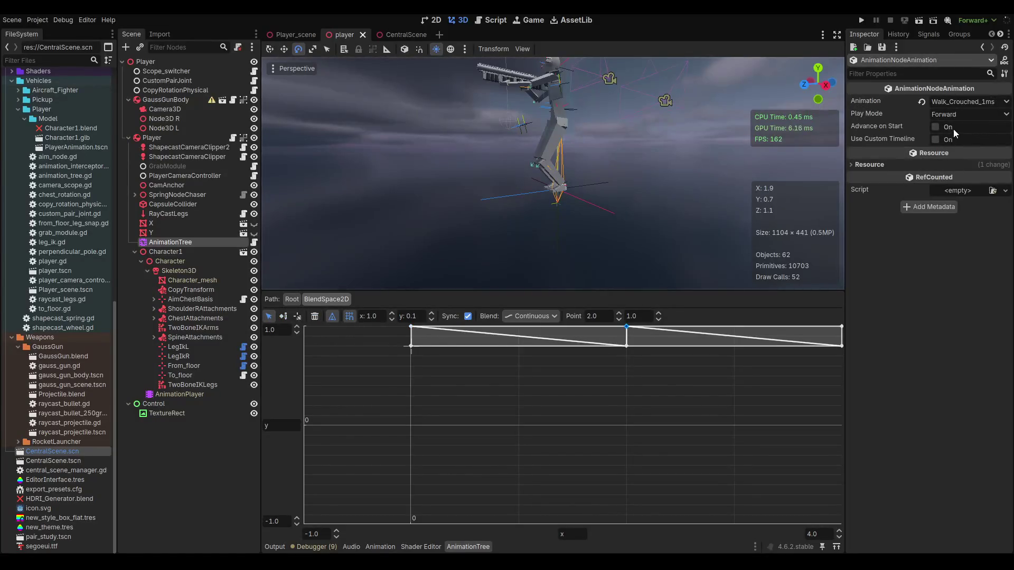
left_click(935, 139)
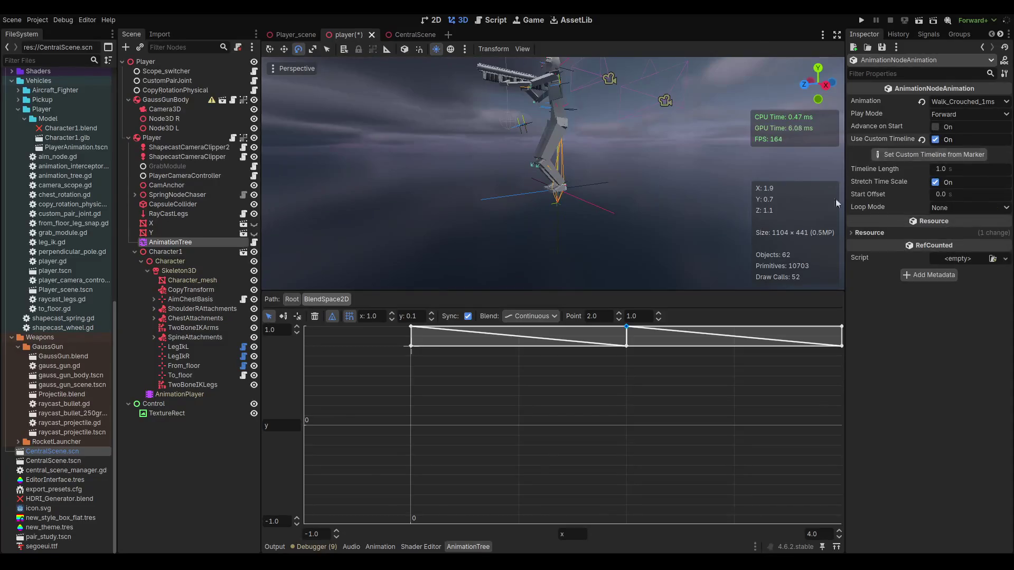
left_click(411, 328)
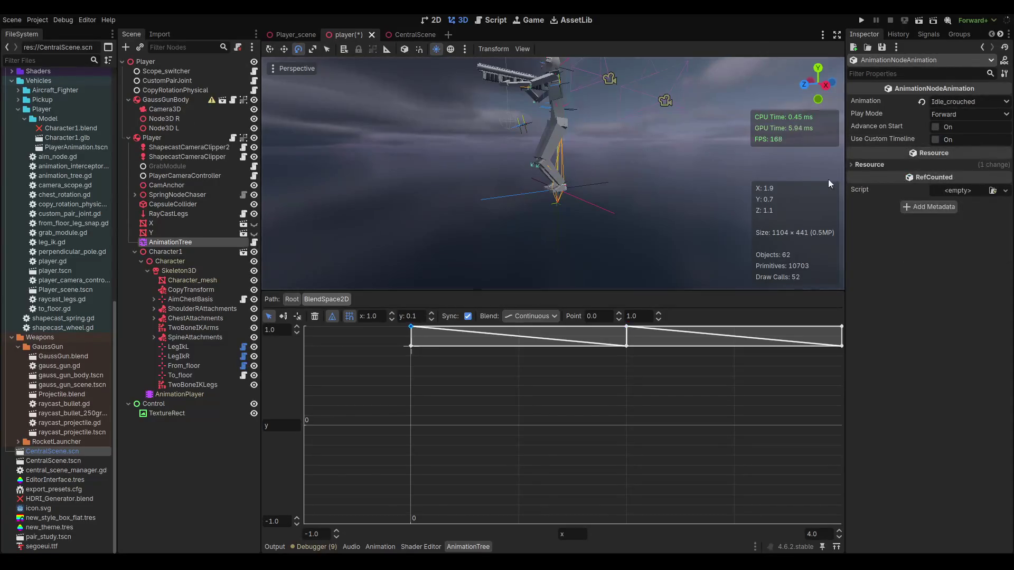
left_click(935, 140)
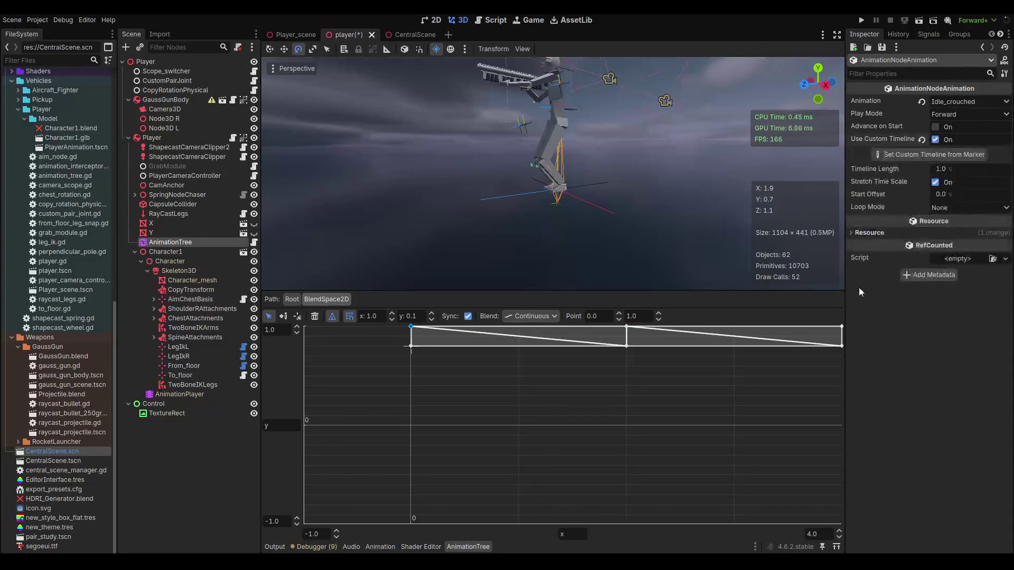
left_click(842, 327)
left_click(940, 138)
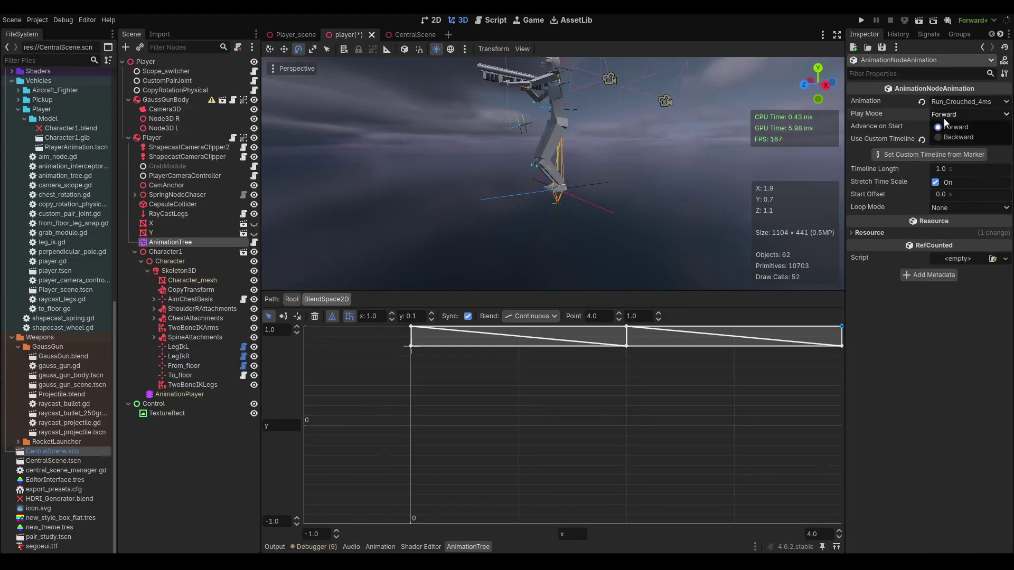
- Enable a custom timeline on the crouched idle point at 0.0, 0.8 and review the walk point
left_click(627, 328)
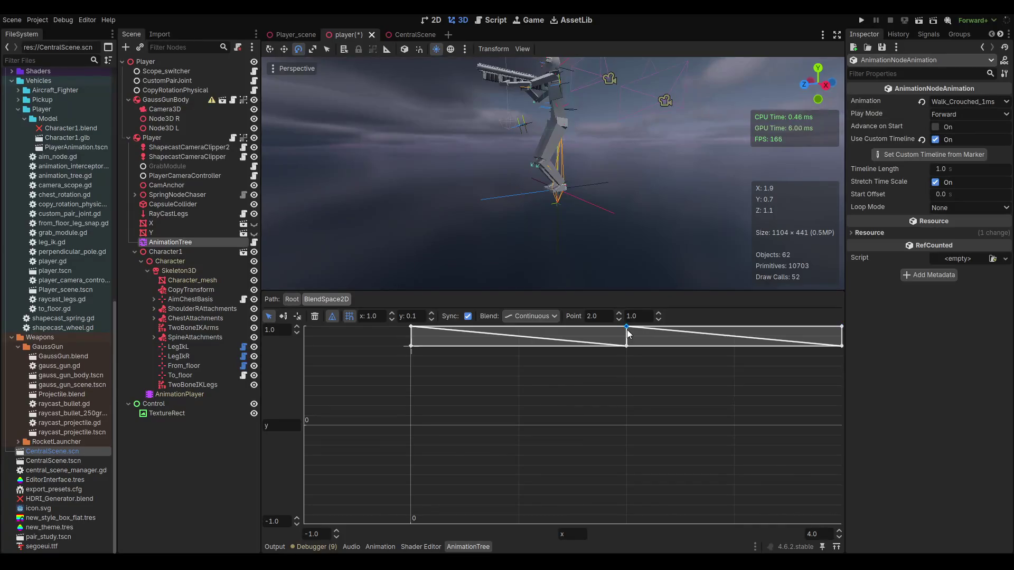
left_click(627, 347)
left_click(411, 346)
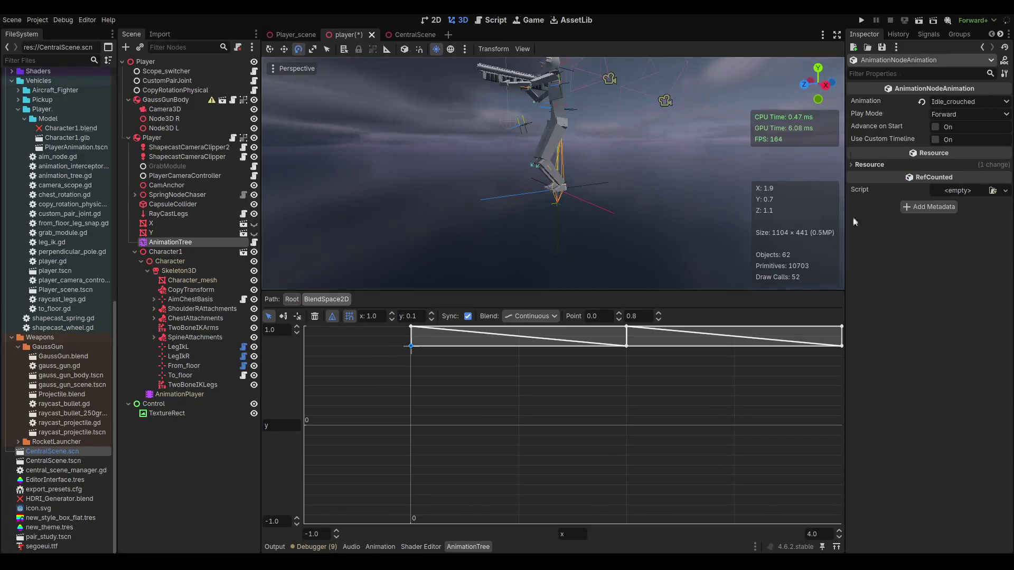
left_click(935, 140)
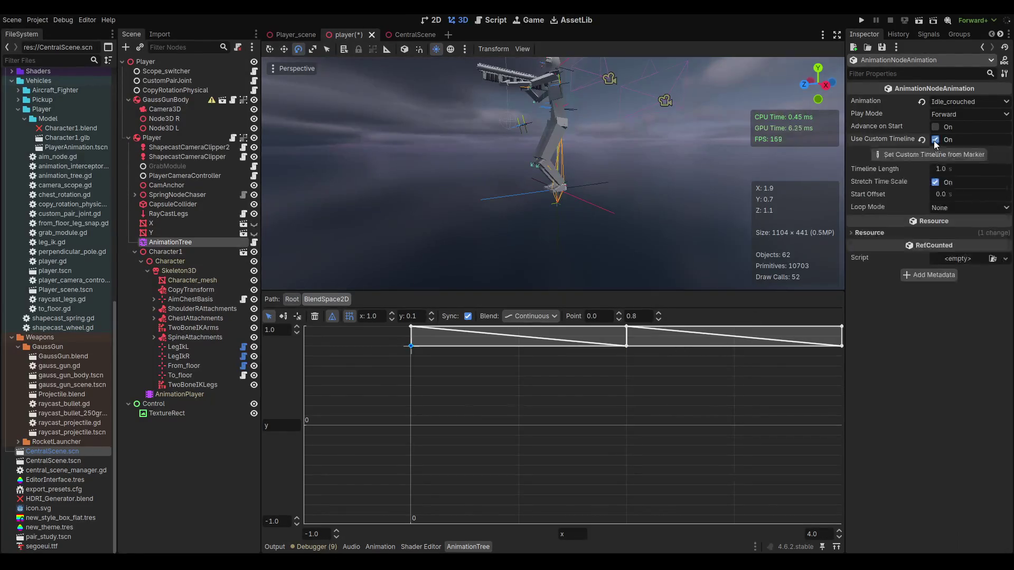
left_click(626, 347)
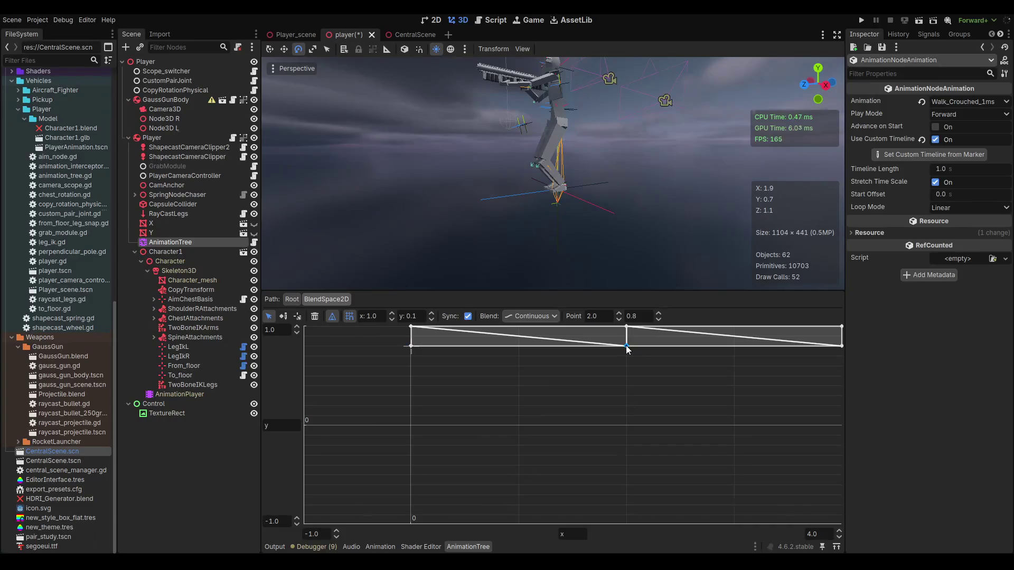
left_click(411, 347)
- Set Loop Mode to Linear on the run, walk and idle points and save the player scene
left_click(943, 209)
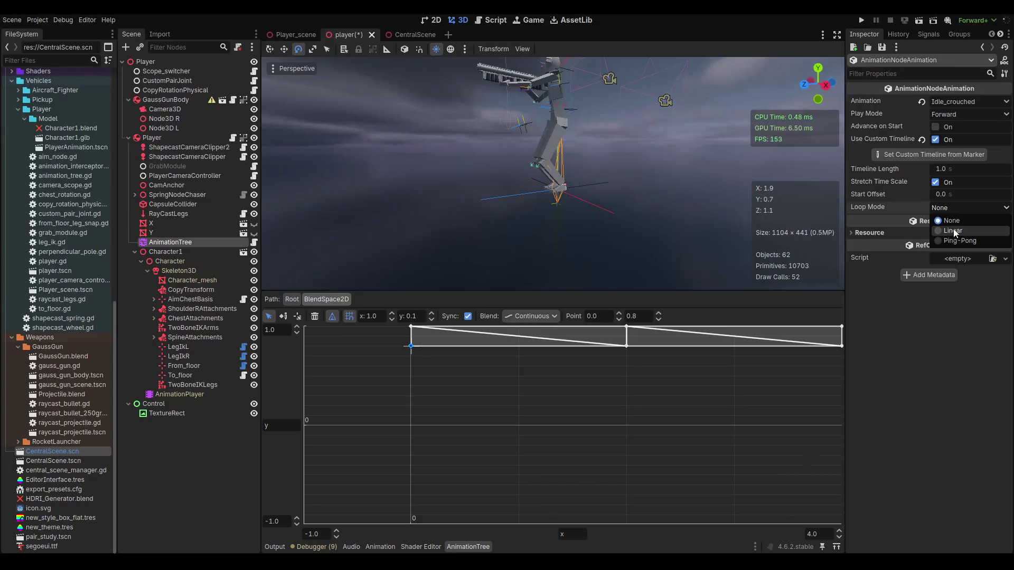
left_click(627, 346)
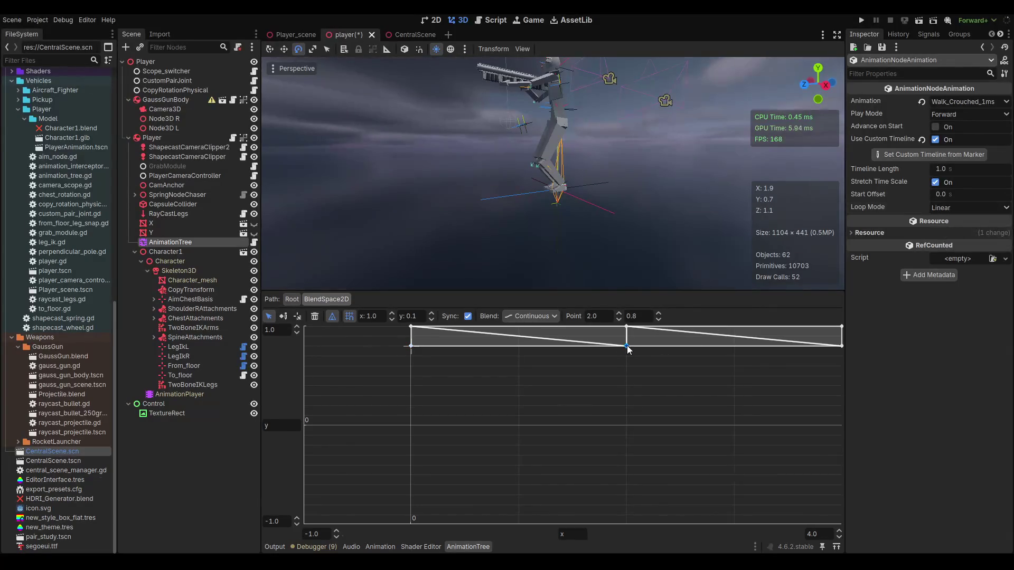
left_click(841, 326)
left_click(938, 209)
left_click(946, 231)
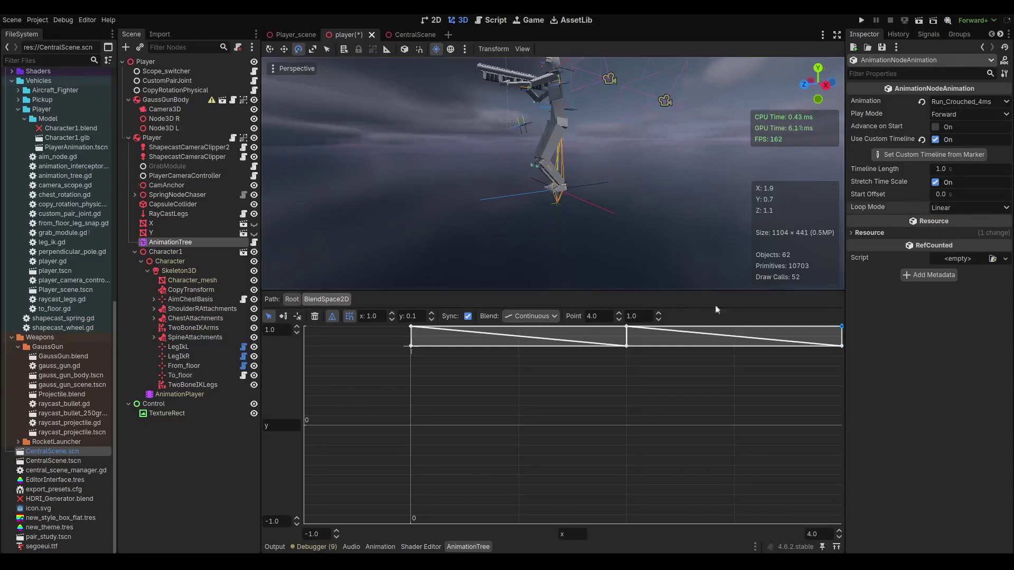
left_click(627, 327)
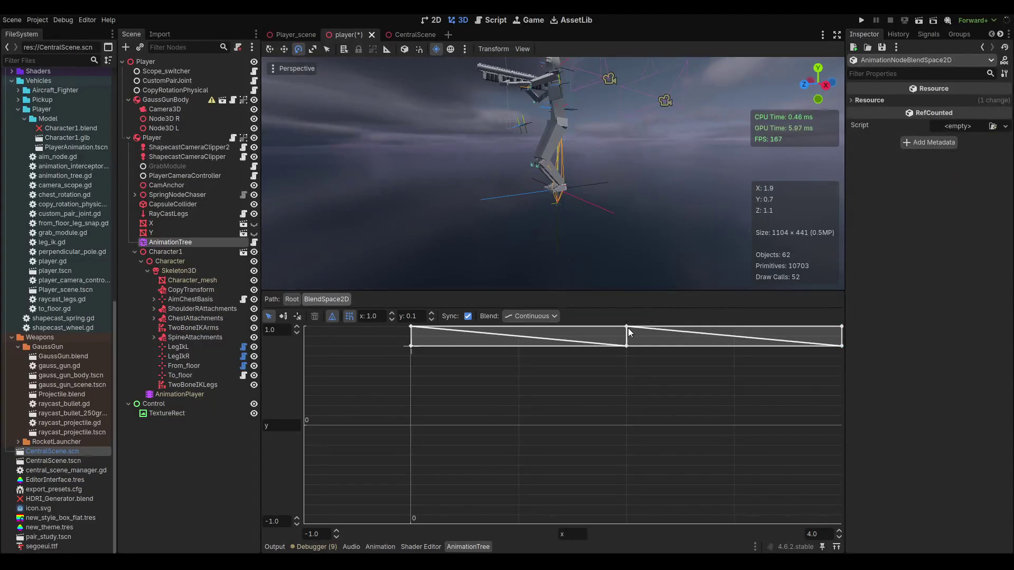
left_click(944, 208)
left_click(954, 231)
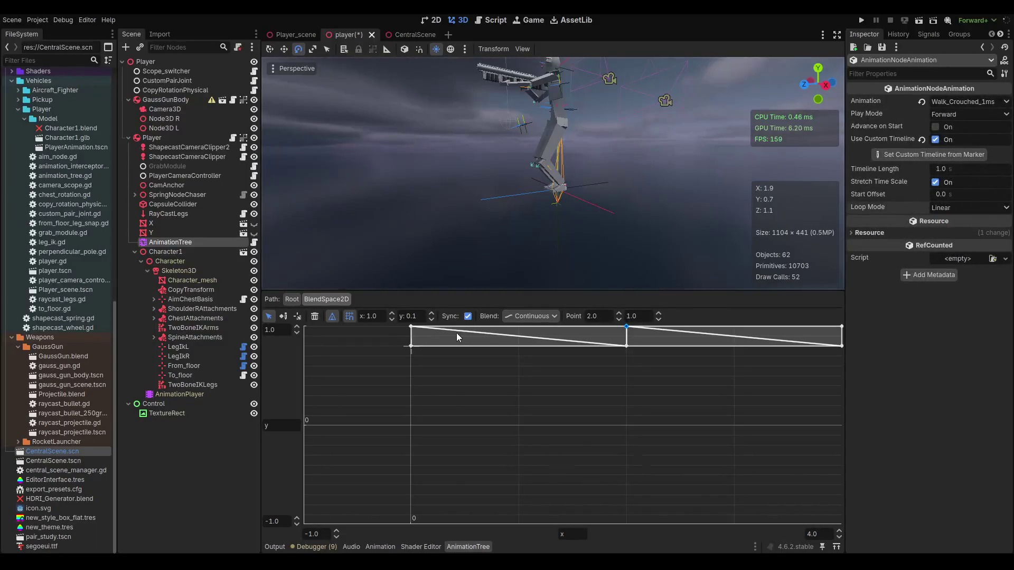
left_click(410, 326)
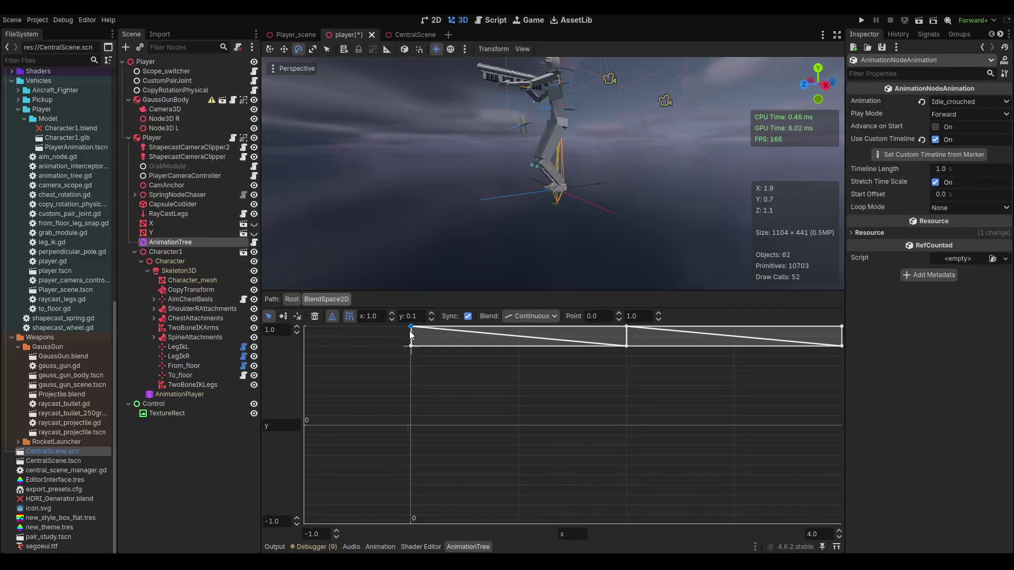
left_click(950, 207)
left_click(955, 231)
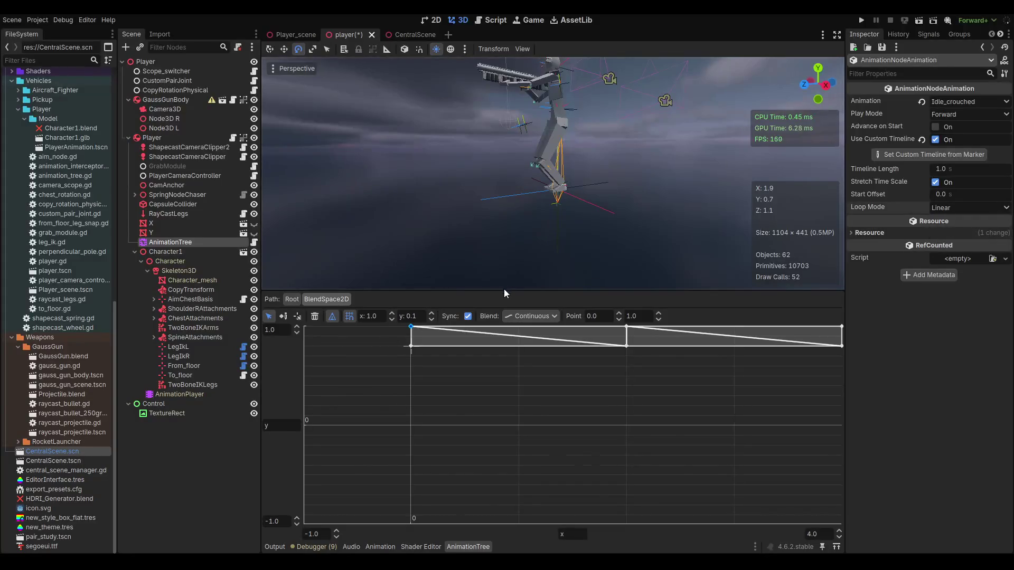
key("ctrl+s")
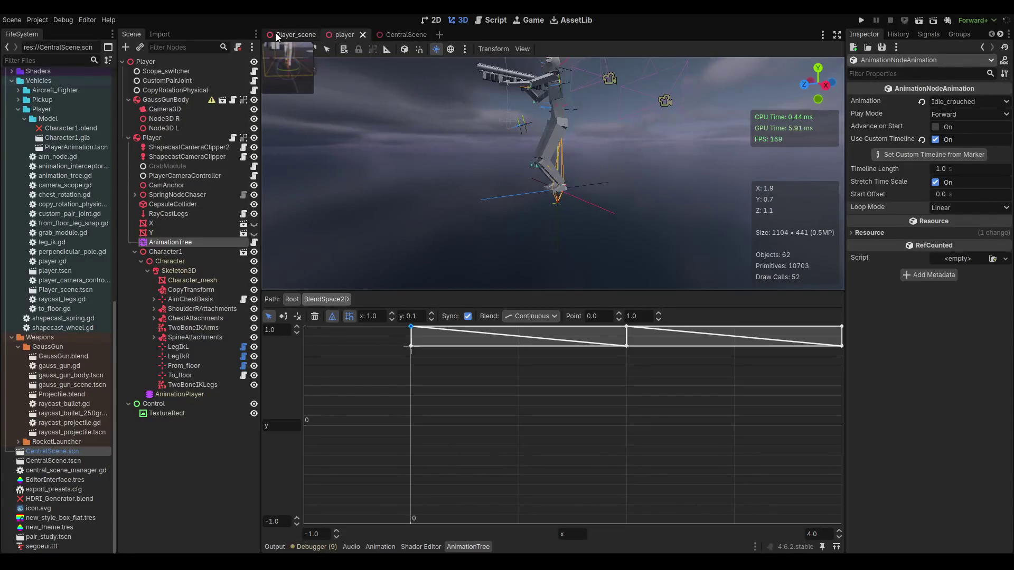
left_click(293, 34)
- Play-test the scene to watch the looping crouched animations, then stop the game
key("F6")
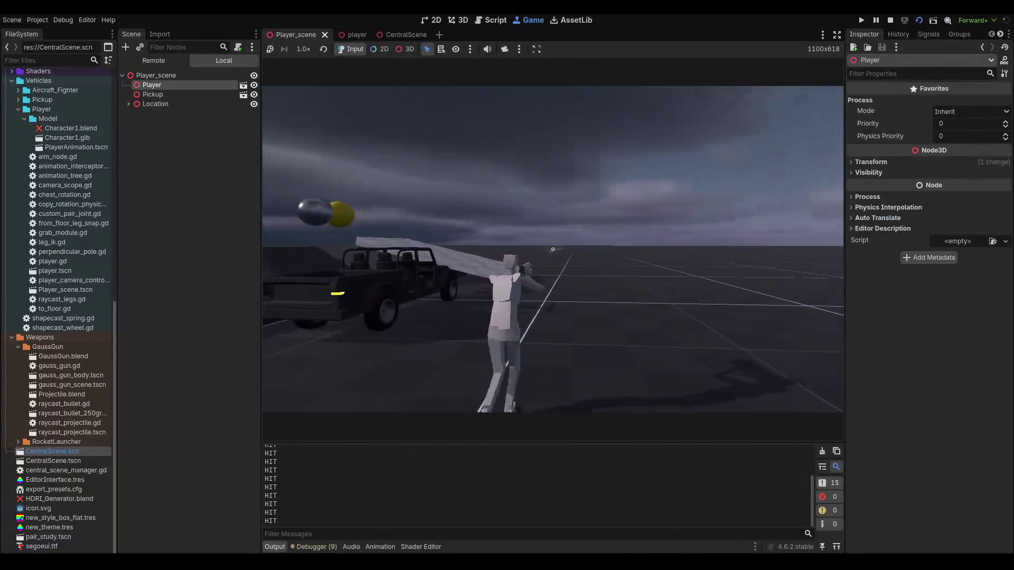
key("F8")
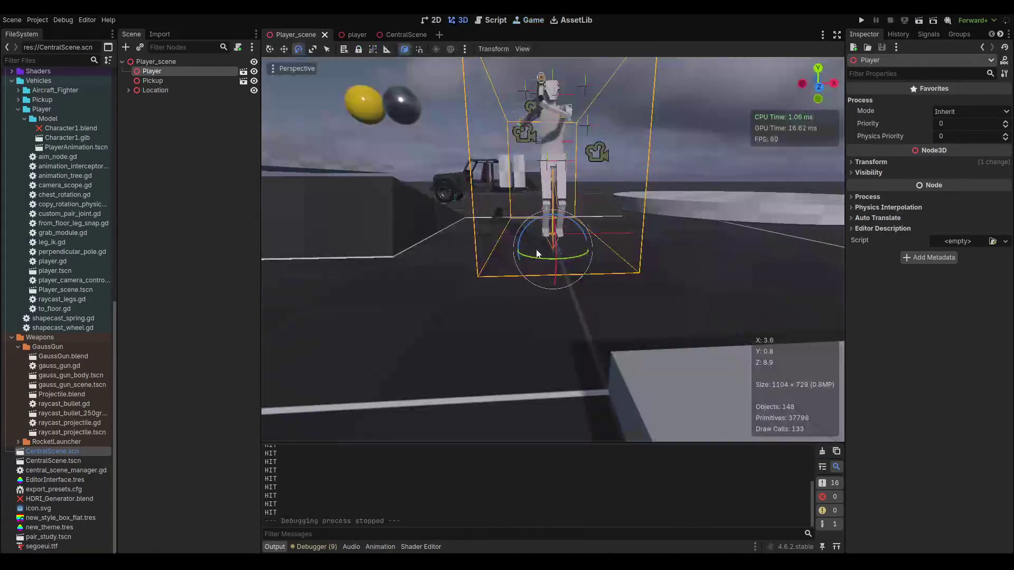
- Tilt the Character1 model about -24 degrees with the rotation gizmo
left_click(354, 35)
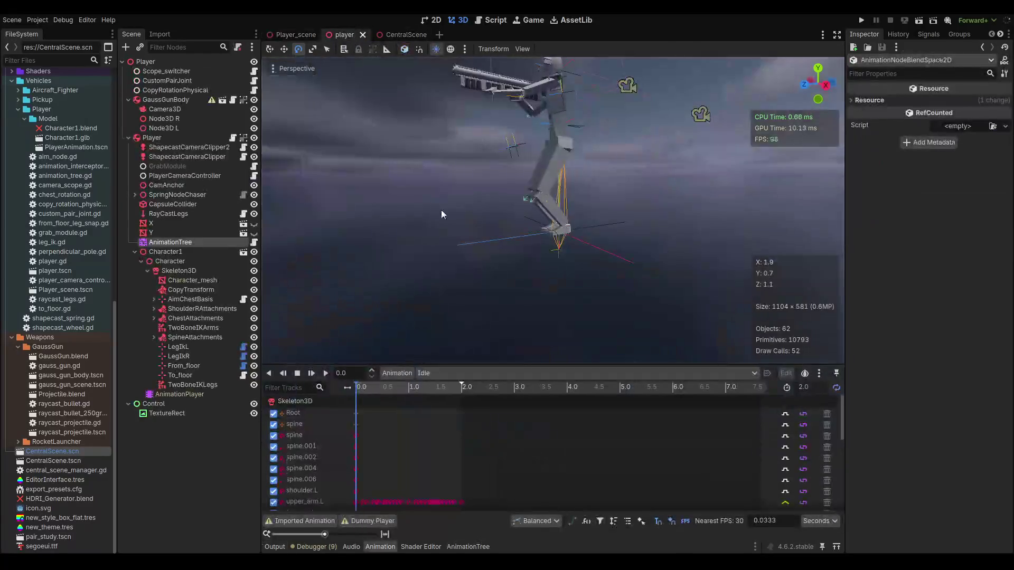
left_click(186, 261)
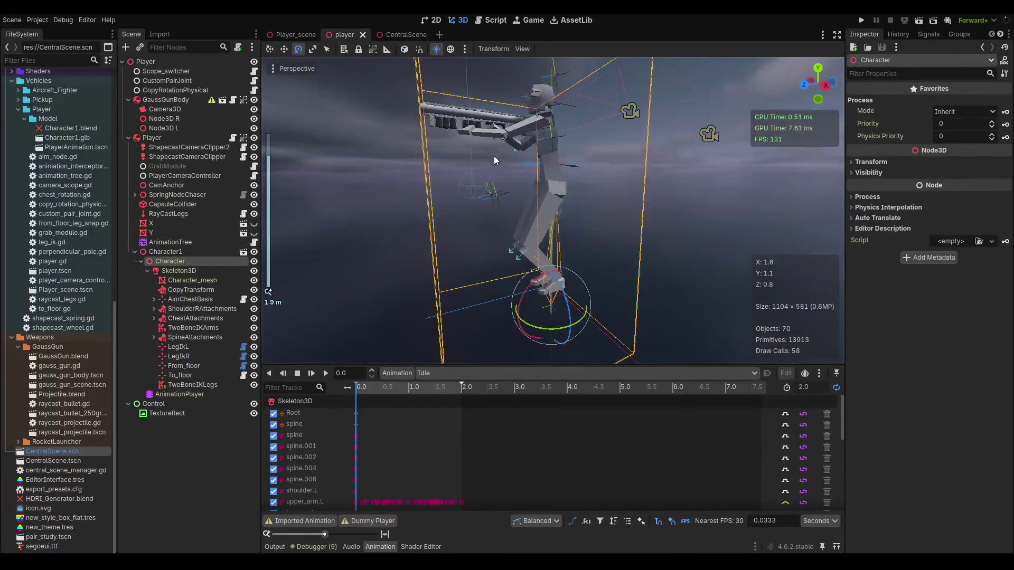
scroll(493, 156, "up", 3)
left_click_drag(592, 286, 597, 259)
key("ctrl+z")
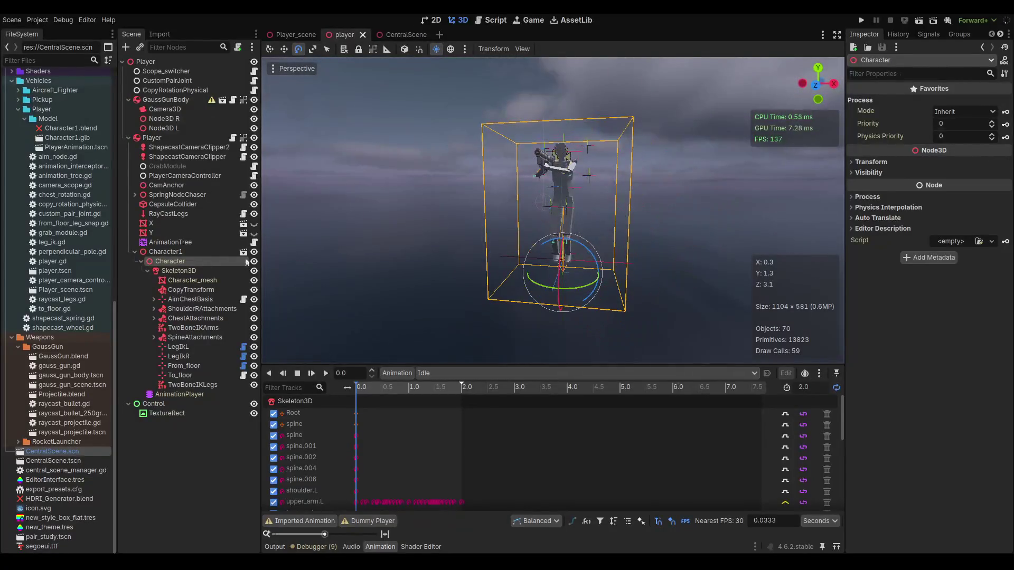
left_click_drag(592, 245, 594, 251)
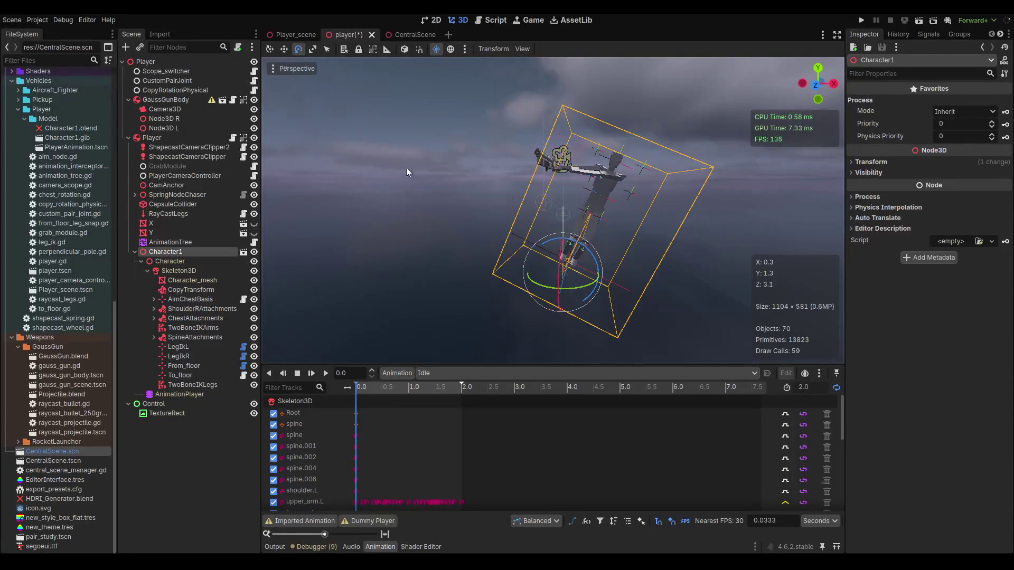
- Save Player_scene and run it again
left_click(284, 35)
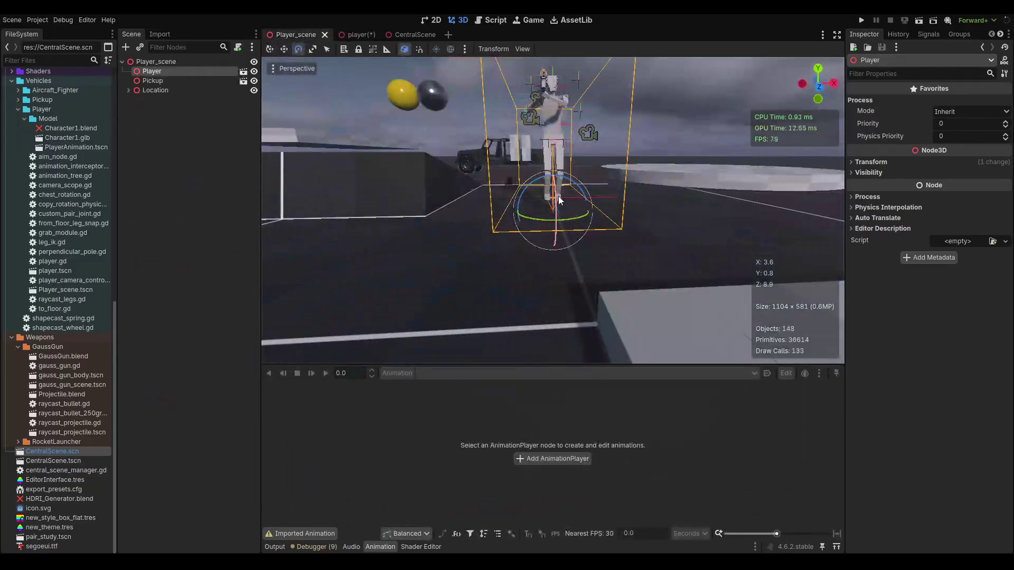
key("ctrl+s")
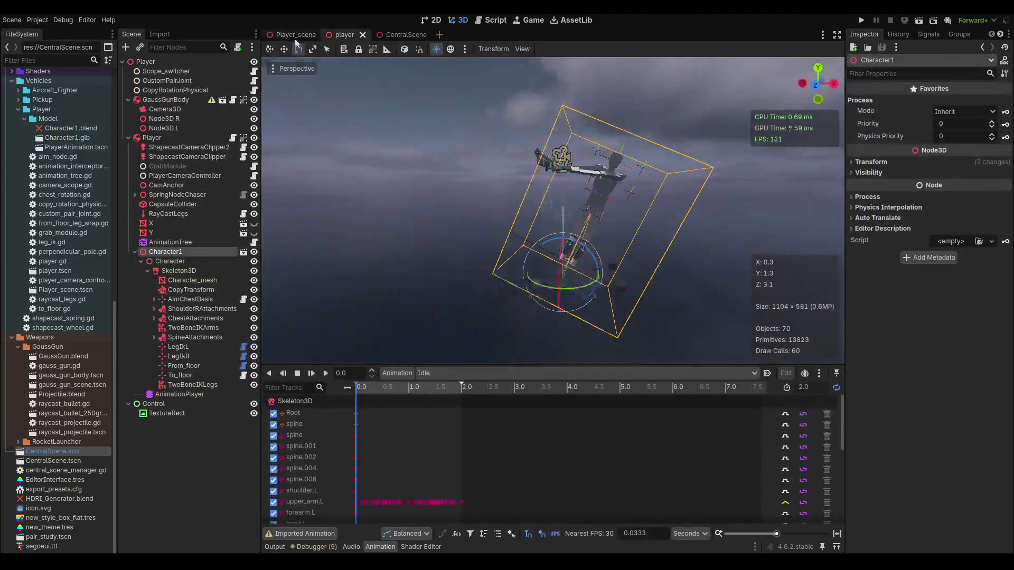
key("F6")
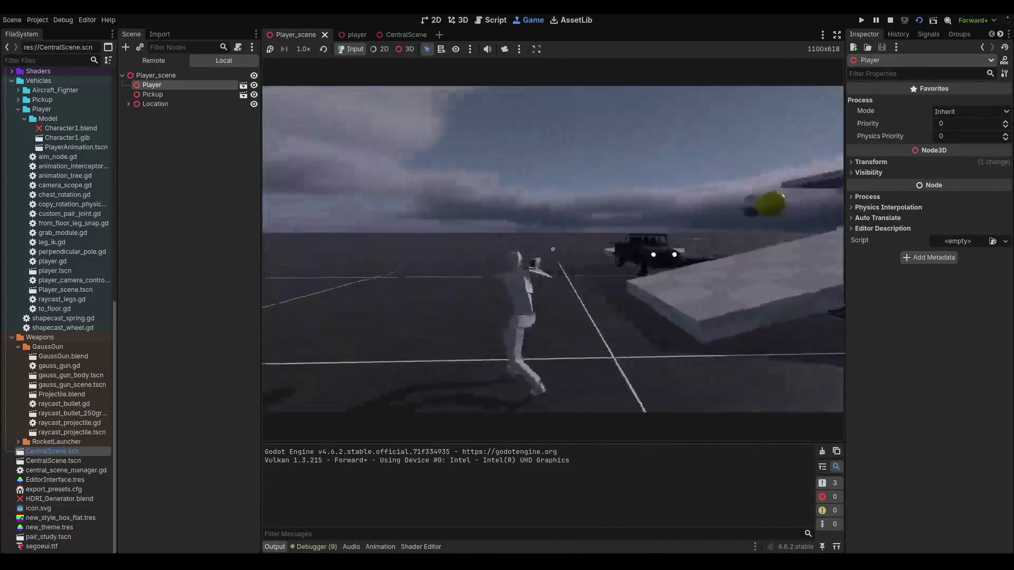
- Walk the tilted character around firing three shots for HIT messages, then stop and reopen the player scene
key("w")
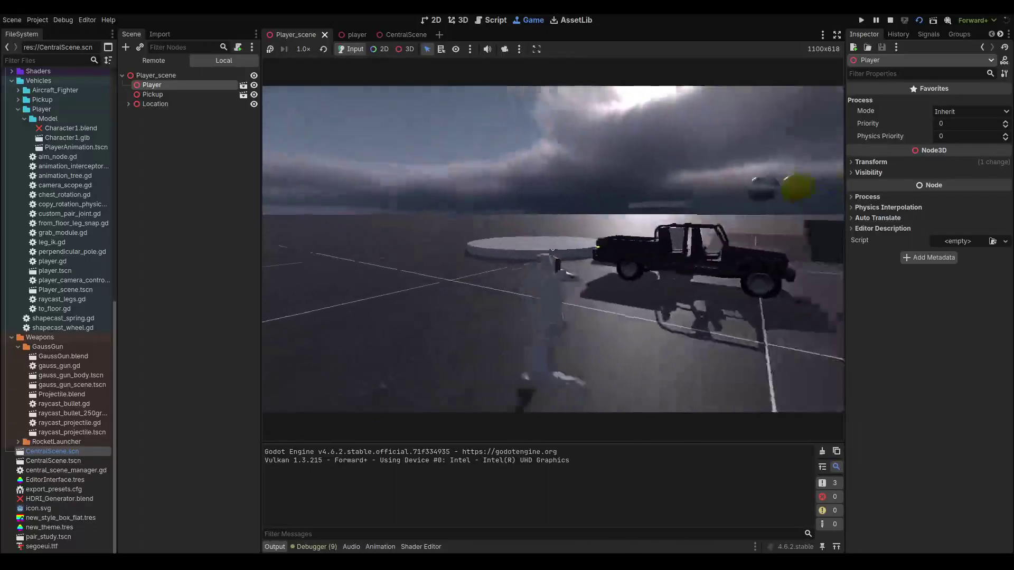
left_click(553, 249)
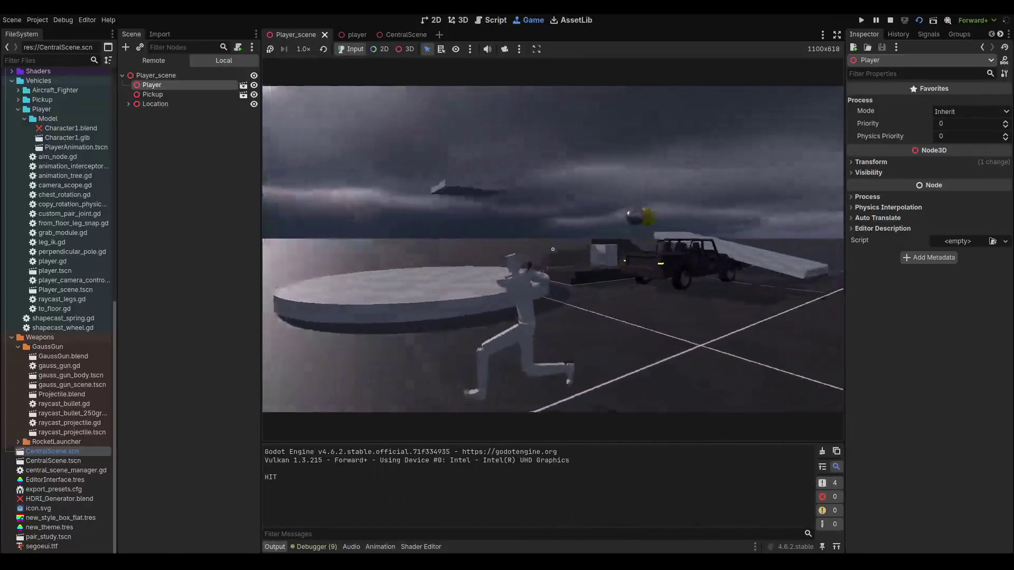
left_click(553, 249)
left_click(553, 249)
key("w")
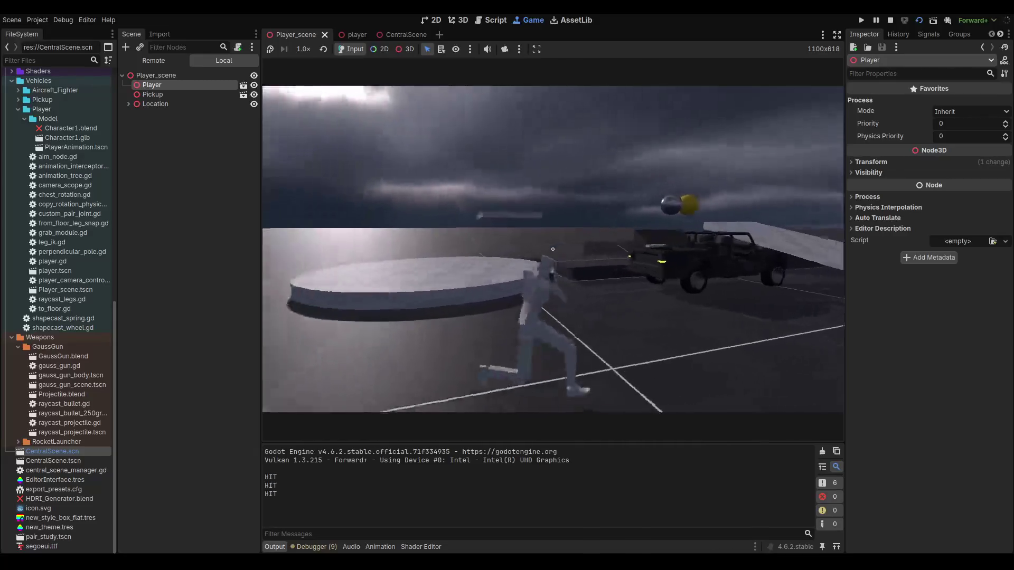
key("F8")
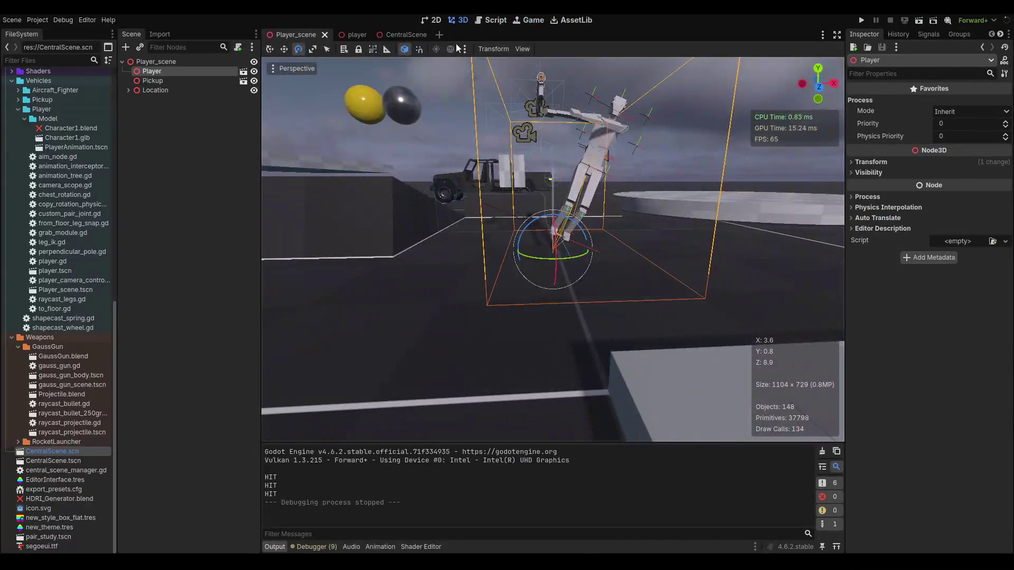
left_click(353, 35)
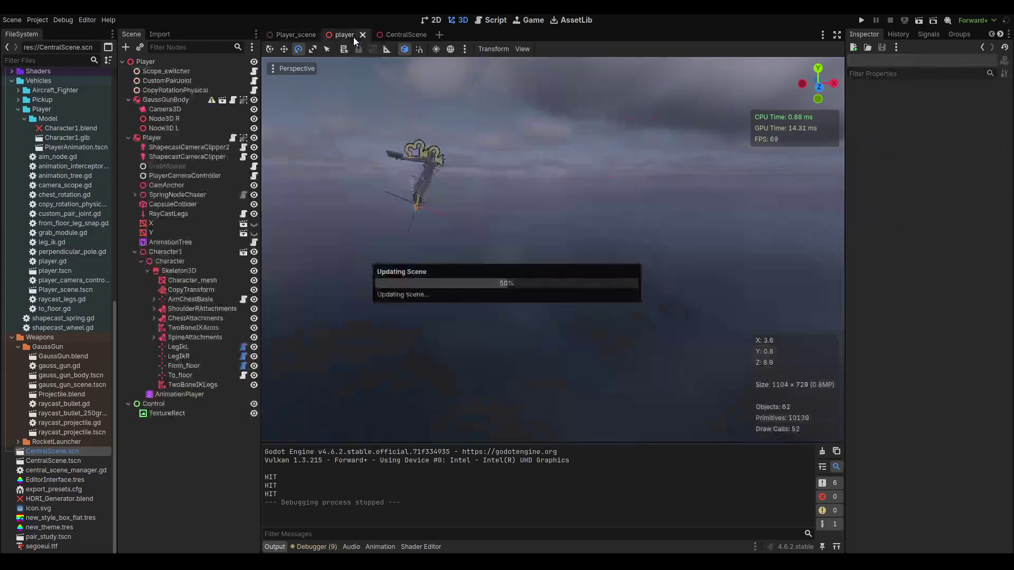
- Reset Character1's rotation to zero in its transform properties
left_click(170, 252)
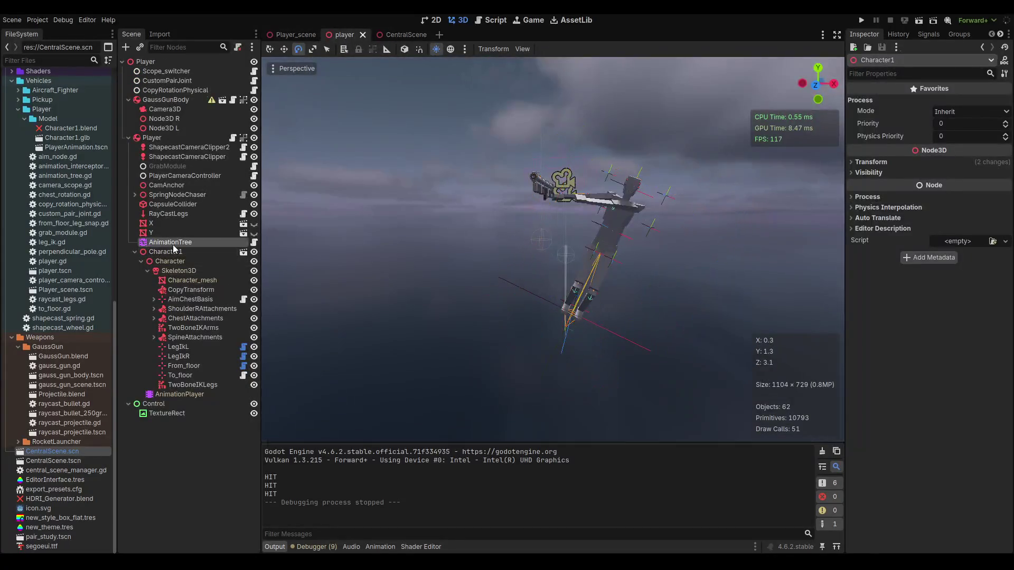
left_click(908, 163)
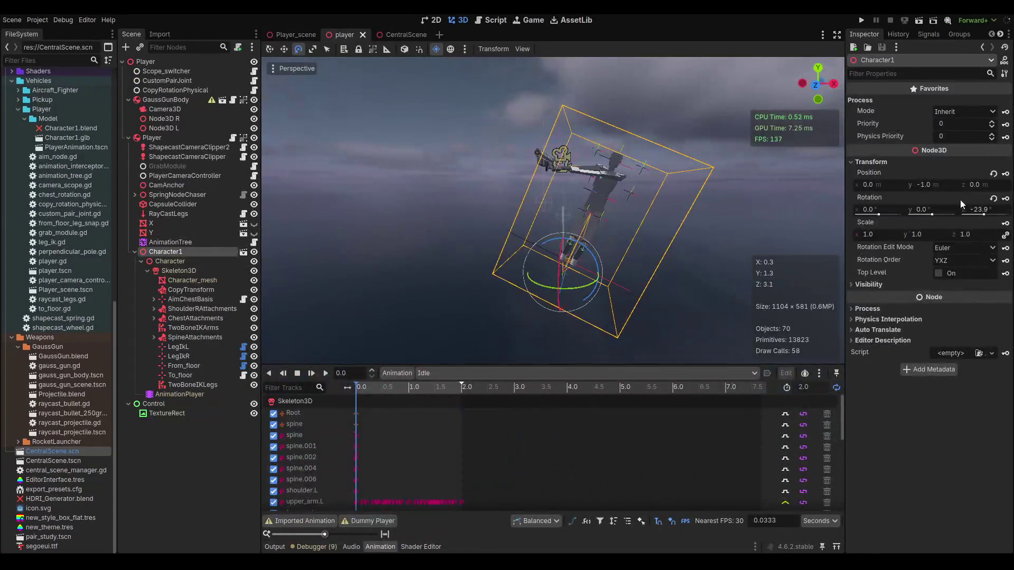
left_click(992, 200)
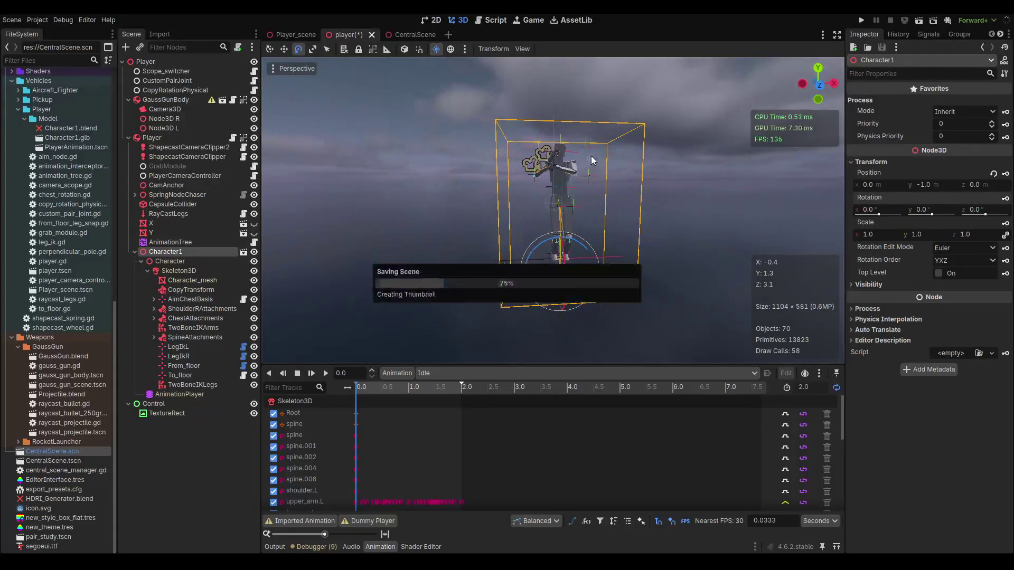
scroll(586, 147, "up", 3)
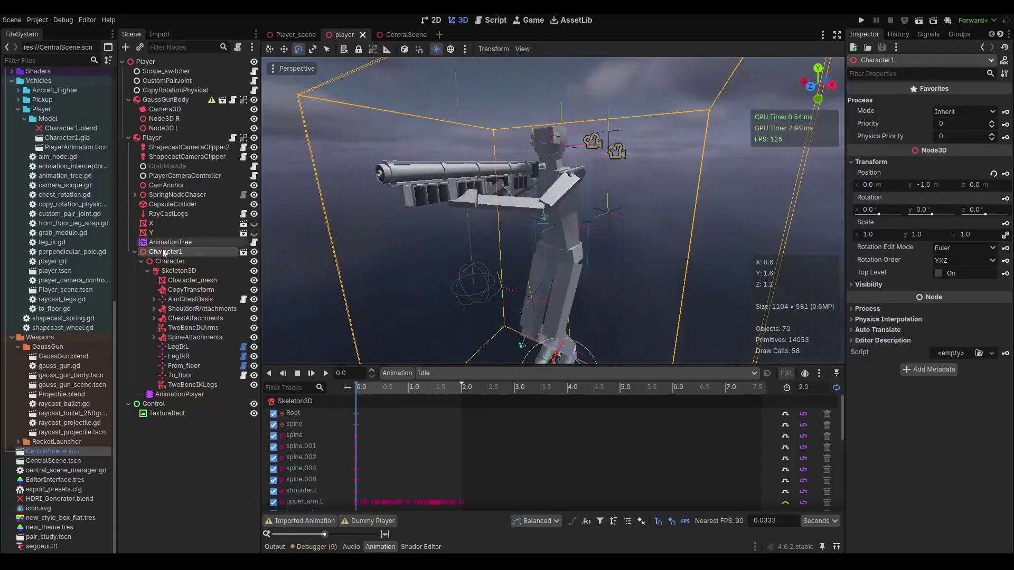
left_click(135, 252)
mouse_move(493, 198)
left_mouse_down()
mouse_move(782, 205)
mouse_move(607, 154)
left_mouse_up()
scroll(607, 155, "up", 2)
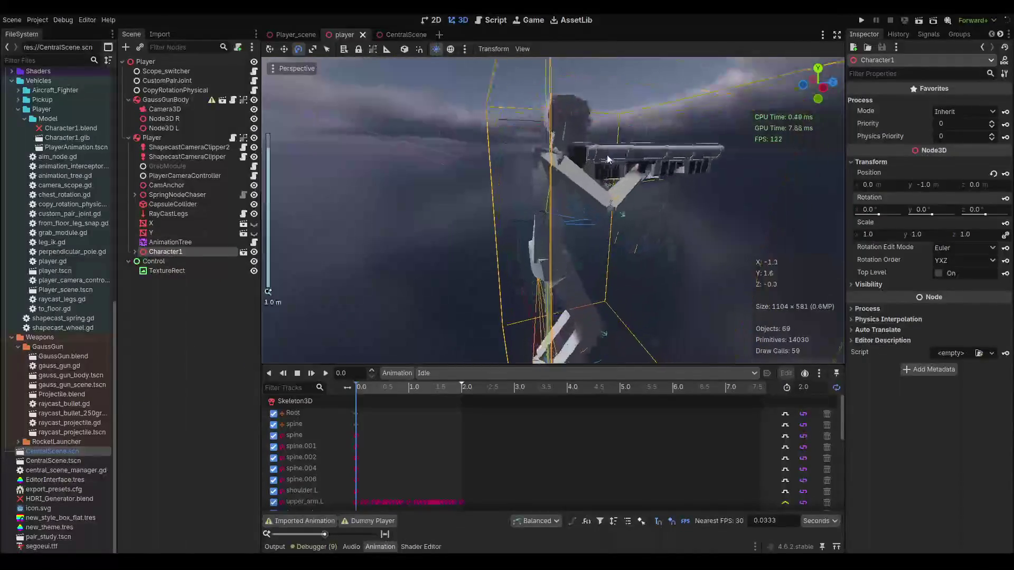
- Select the Player, then open the AnimationTree's animation_tree.gd and scroll to _process
left_click(156, 137)
mouse_move(539, 242)
left_mouse_down()
mouse_move(521, 249)
mouse_move(558, 246)
mouse_move(523, 259)
mouse_move(561, 239)
left_mouse_up()
key("ctrl+z")
scroll(551, 231, "down", 2)
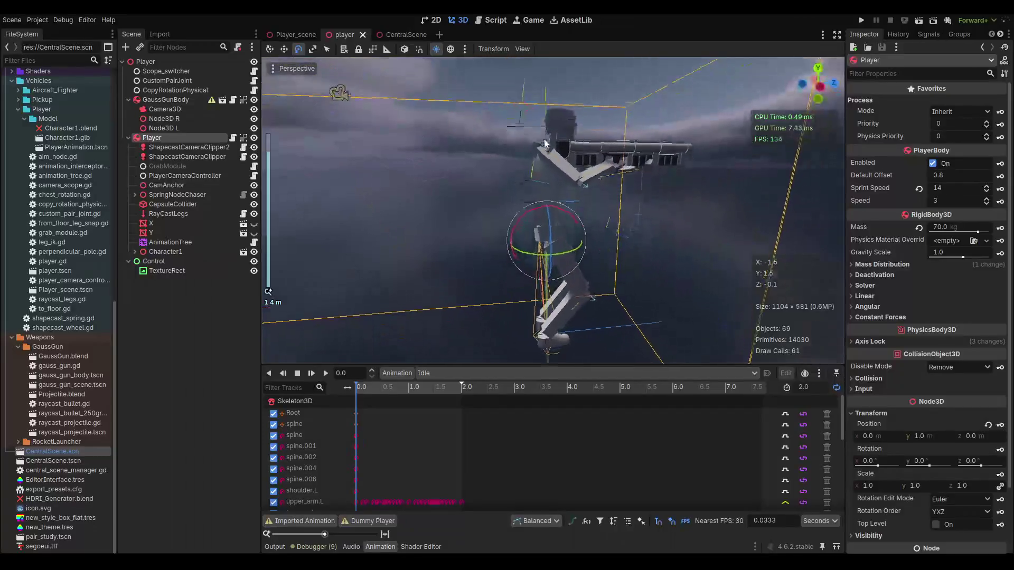
mouse_move(543, 176)
left_mouse_down()
mouse_move(674, 186)
mouse_move(649, 198)
left_mouse_up()
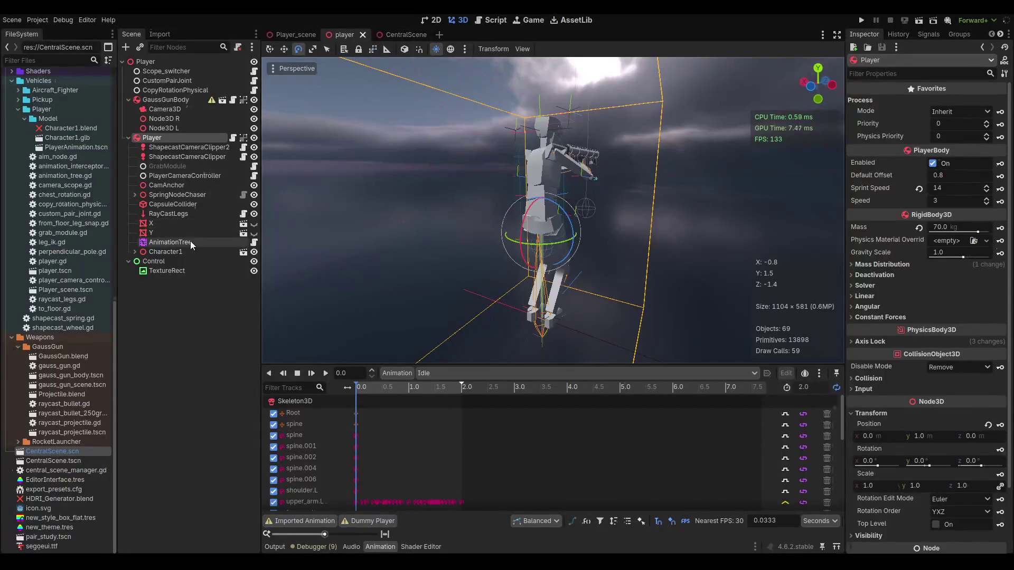
left_click(253, 242)
scroll(516, 213, "down", 3)
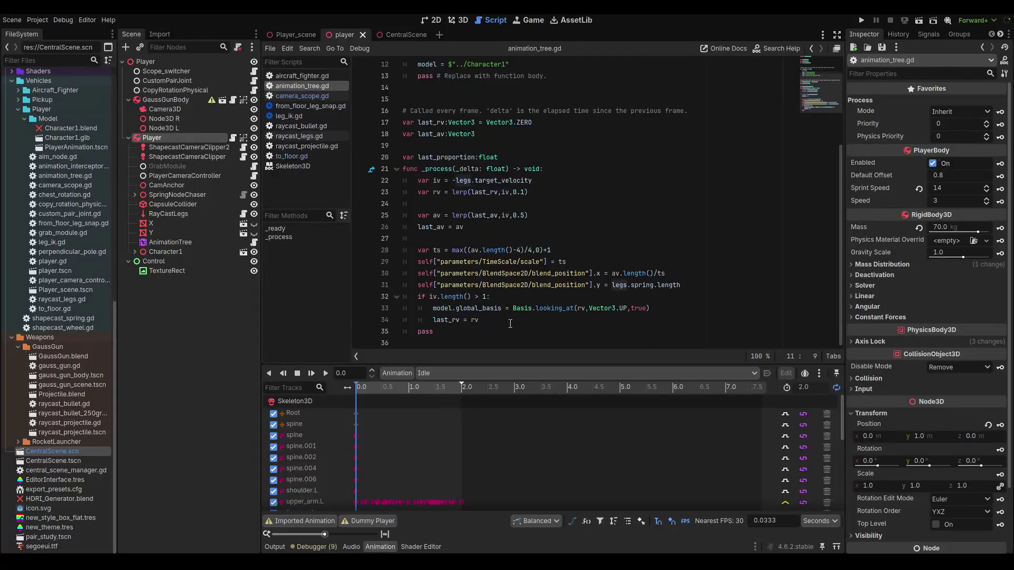
- Comment out line 33, which turns the model toward its movement direction
left_click(504, 309)
key("ctrl+k")
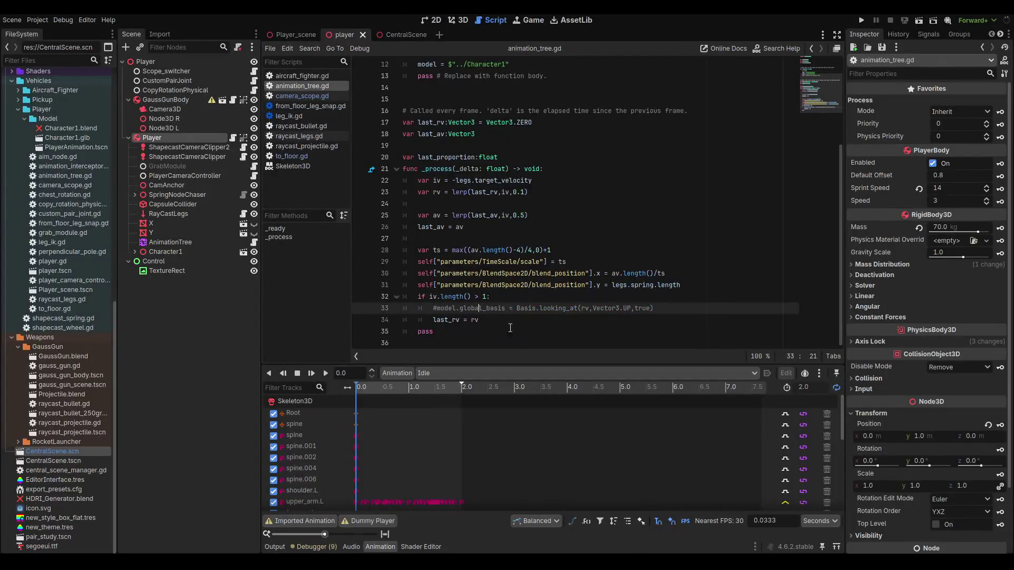
left_click(487, 321)
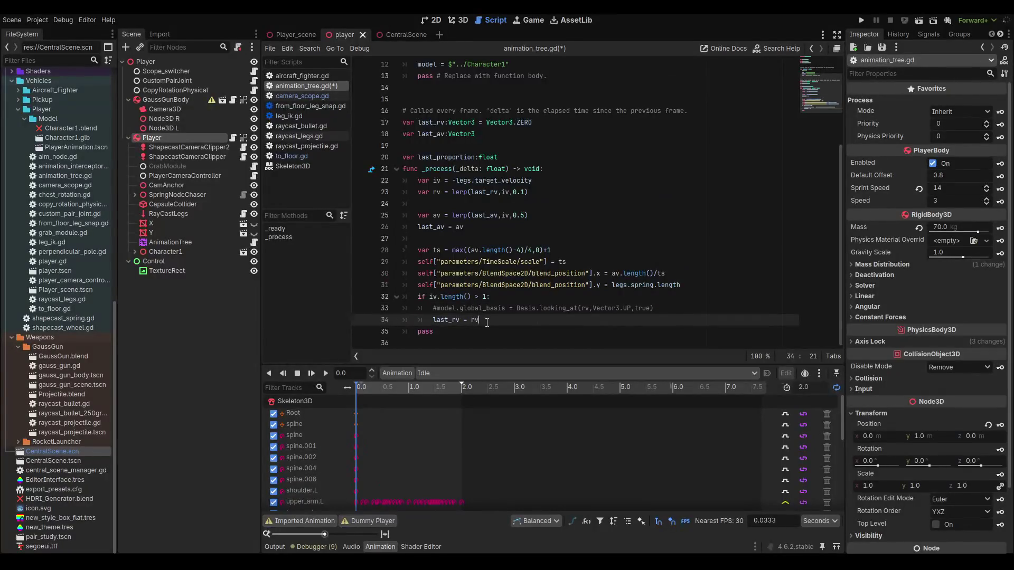
- Test-run the game, then run Player_scene, walking the character forward before stopping
key("F5")
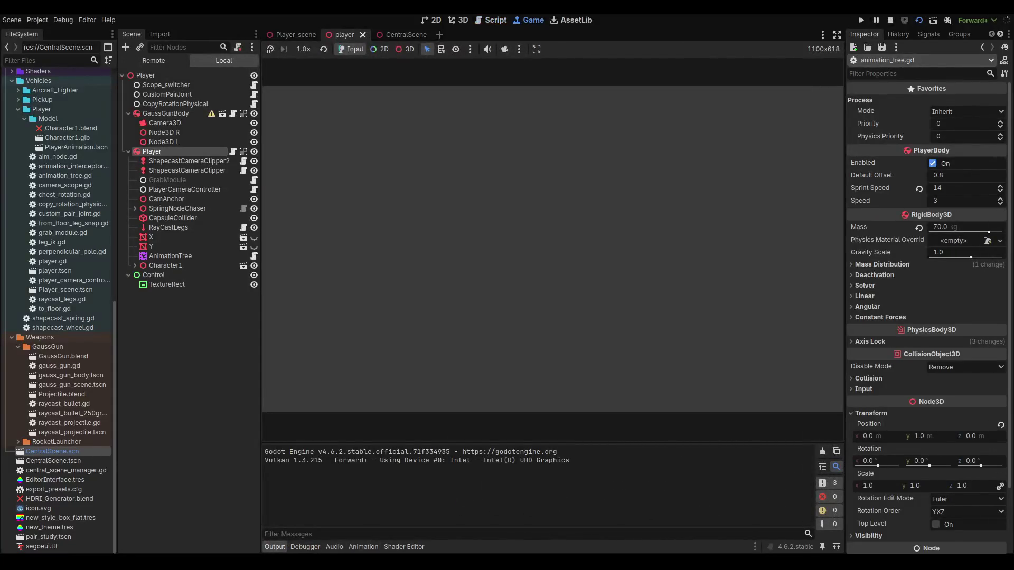
key("F8")
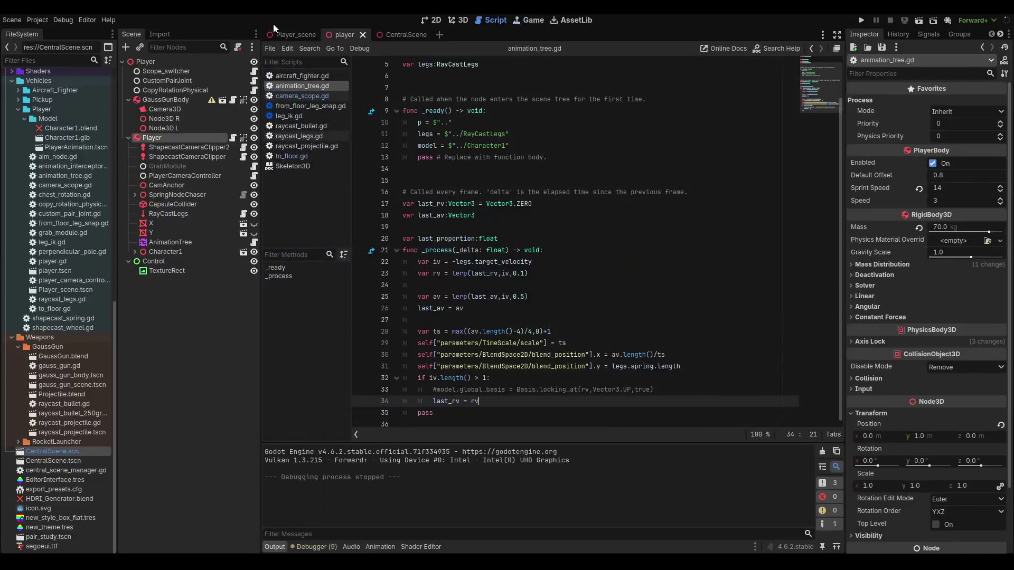
left_click(279, 31)
key("F6")
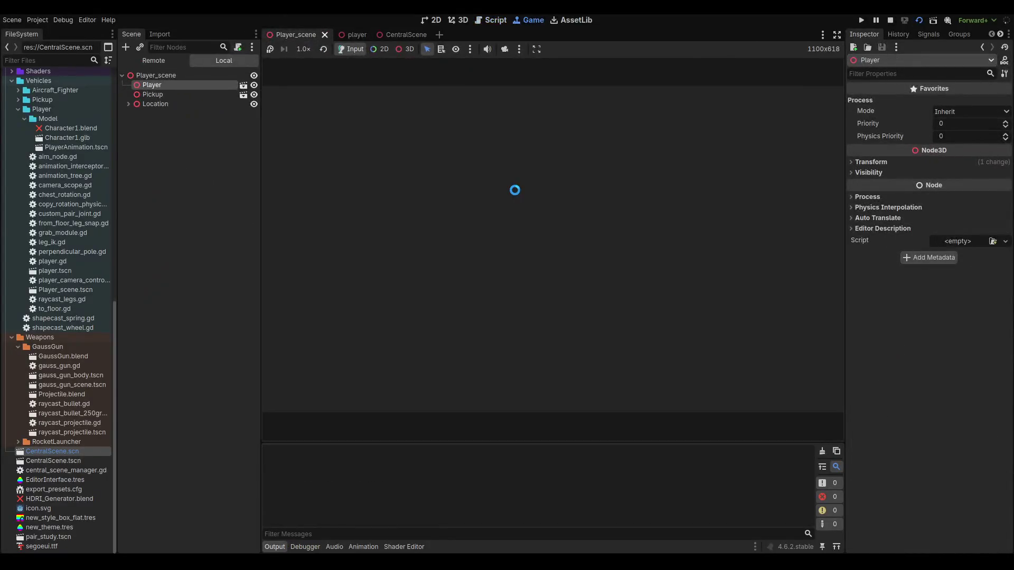
key("w")
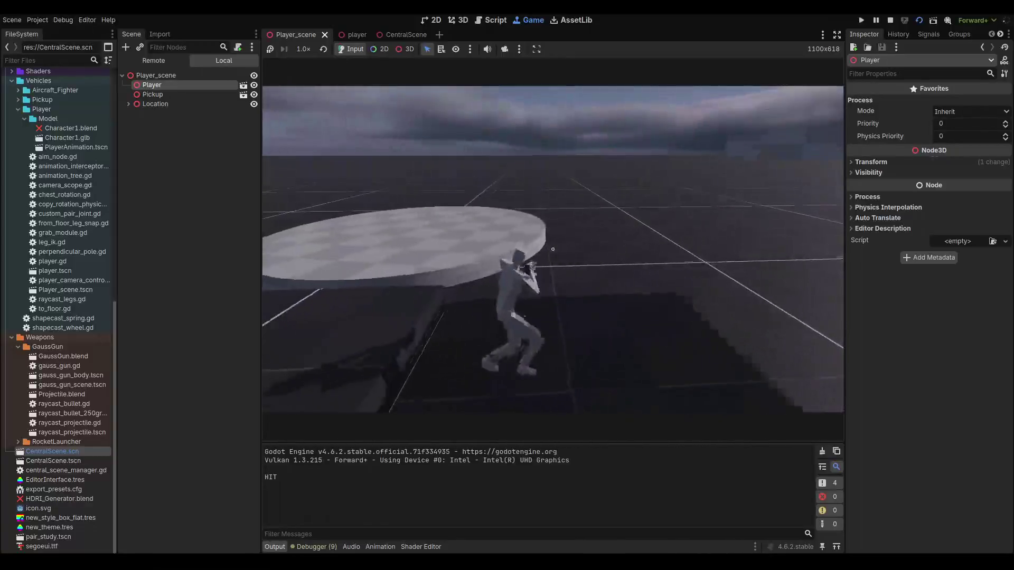
key("F8")
scroll(509, 189, "up", 2)
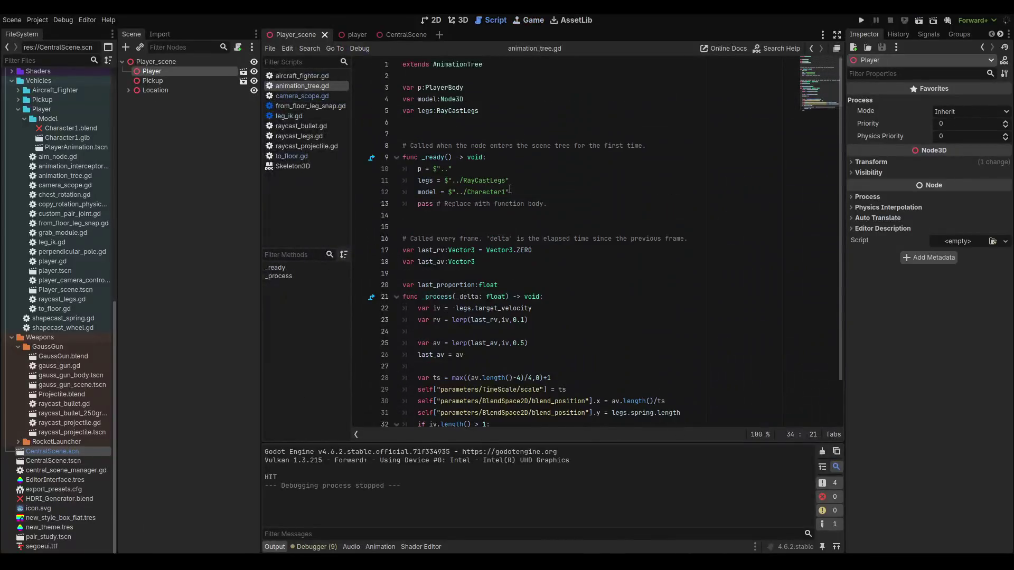
- Below the model assignment, add a line assigning the parent node $".." to body
left_click(539, 180)
left_click(534, 190)
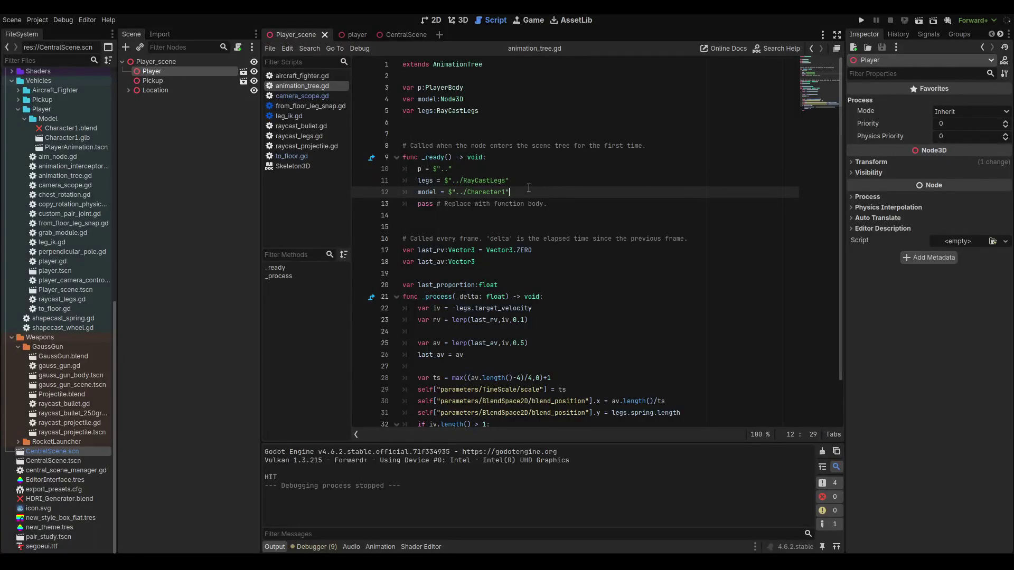
key("Return")
type("body =")
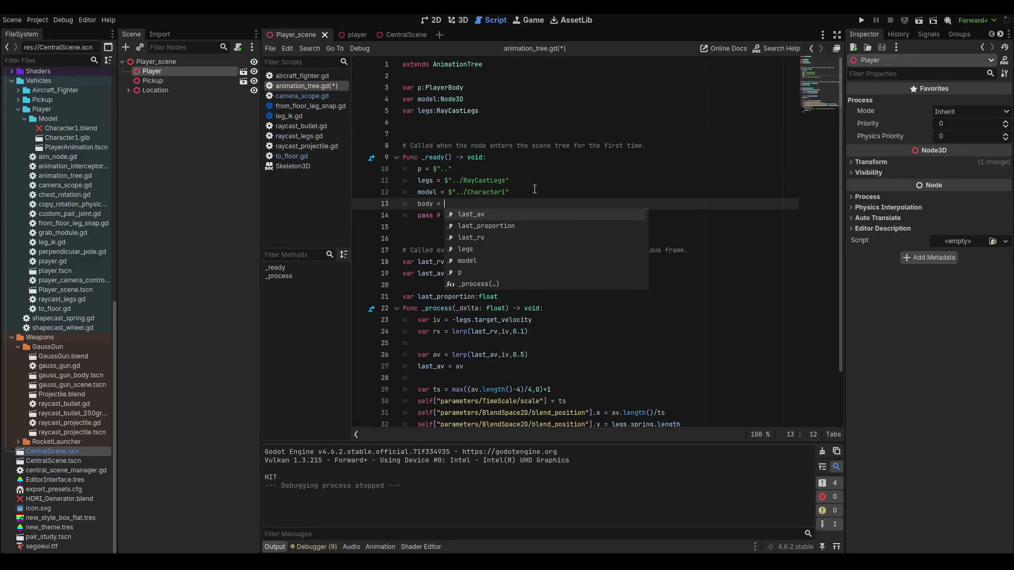
left_click(351, 38)
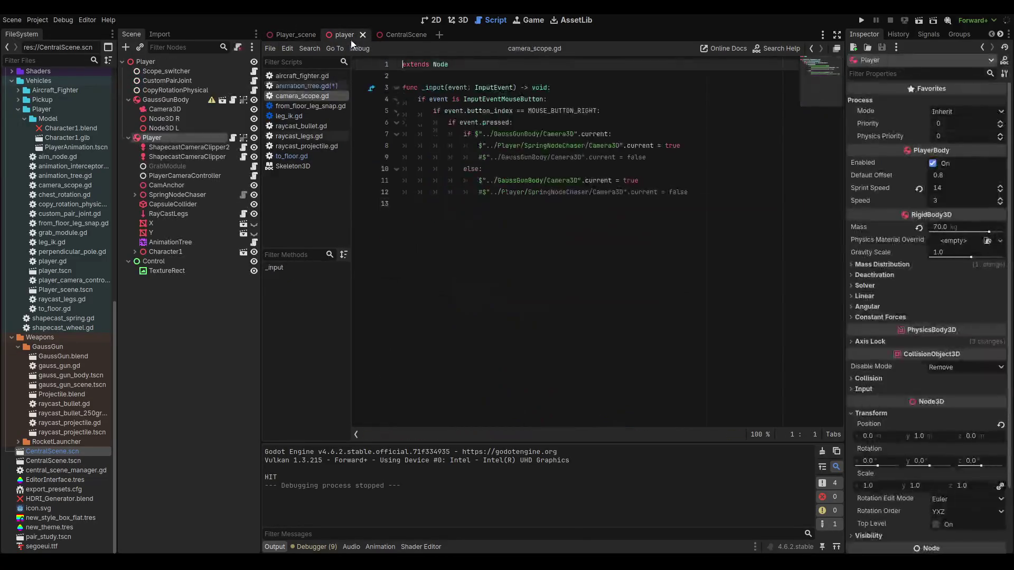
left_click(315, 83)
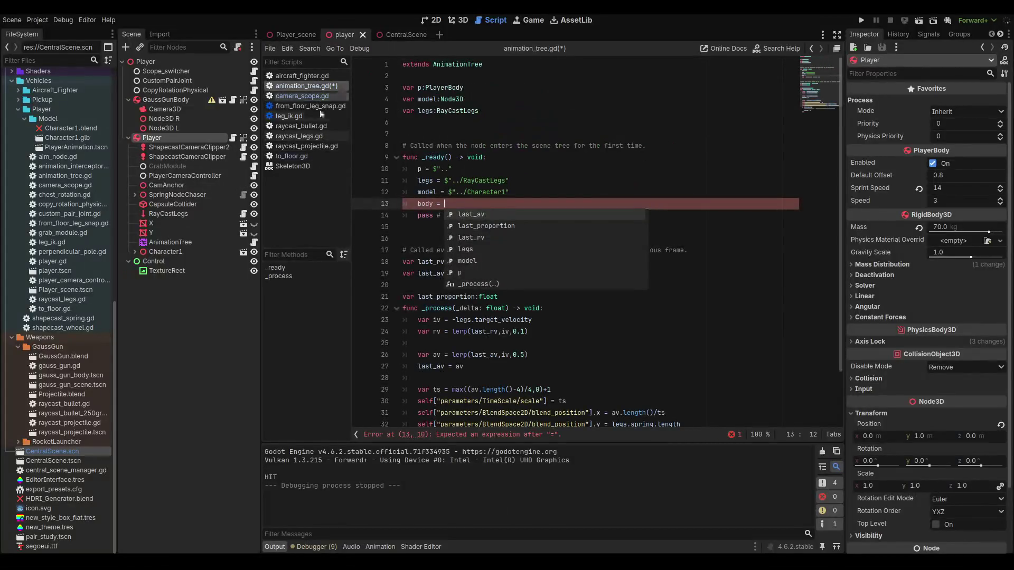
left_click(490, 207)
type("$\"..\"")
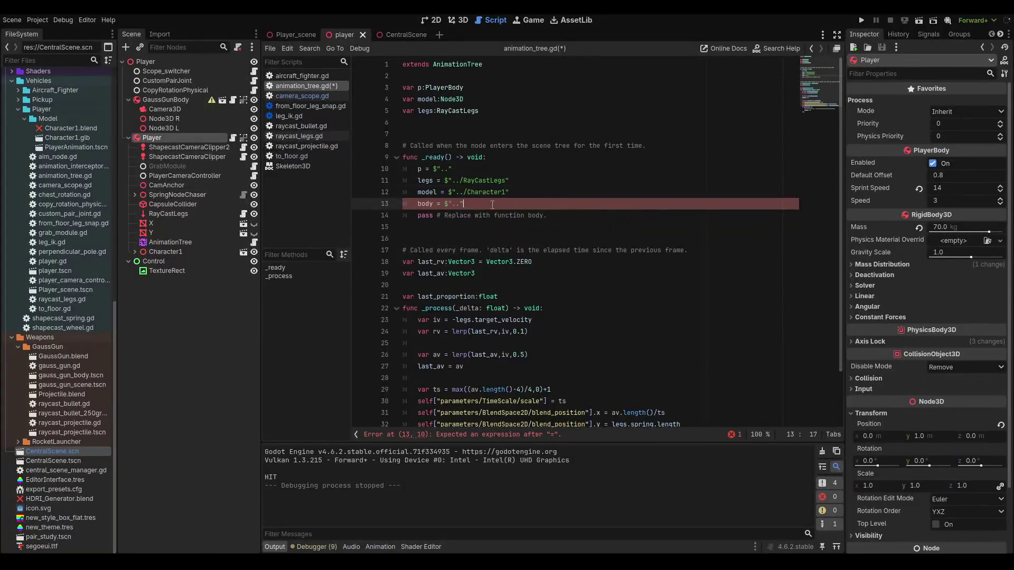
scroll(489, 207, "down", 2)
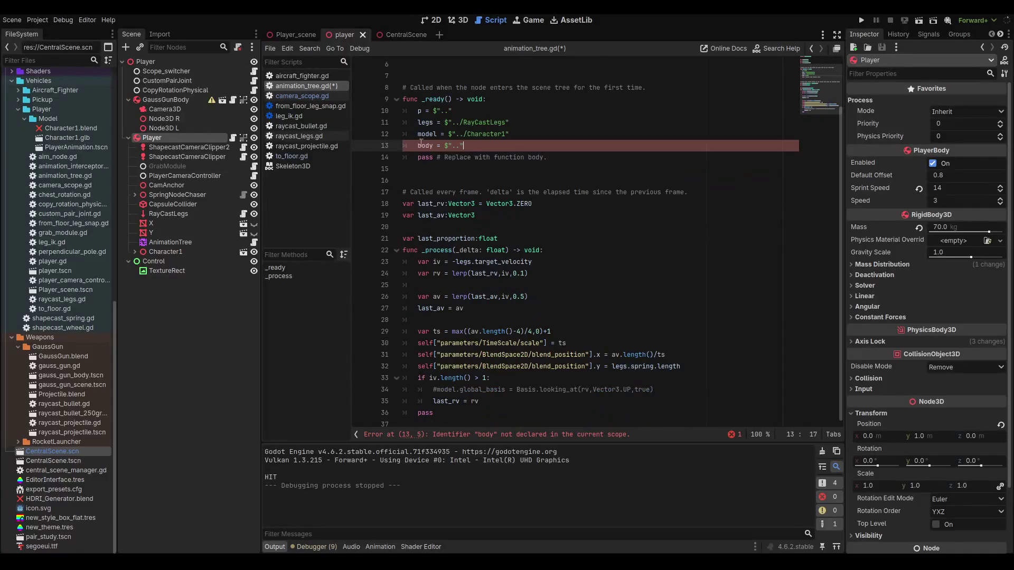
scroll(421, 142, "up", 2)
- Declare rb as RigidBody3D after legs, rename body to rb in the assignment, and save
left_click(489, 115)
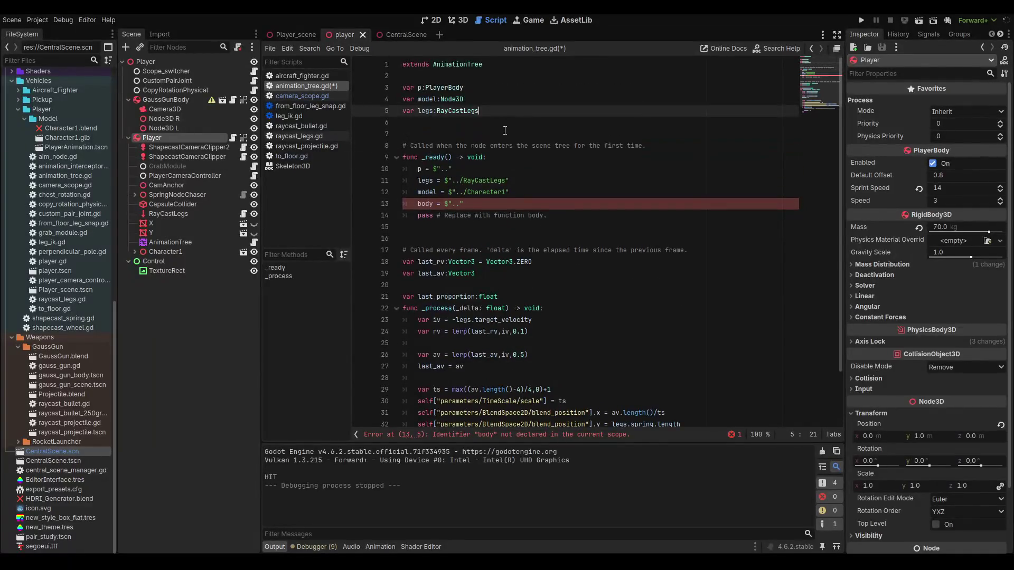
key("Return")
type("var body:")
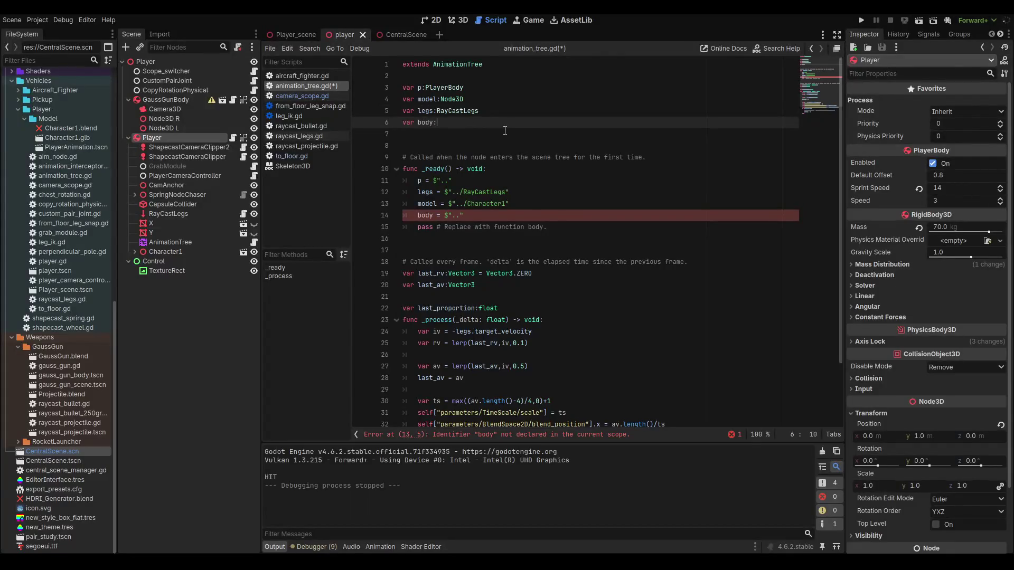
type("rigidbody")
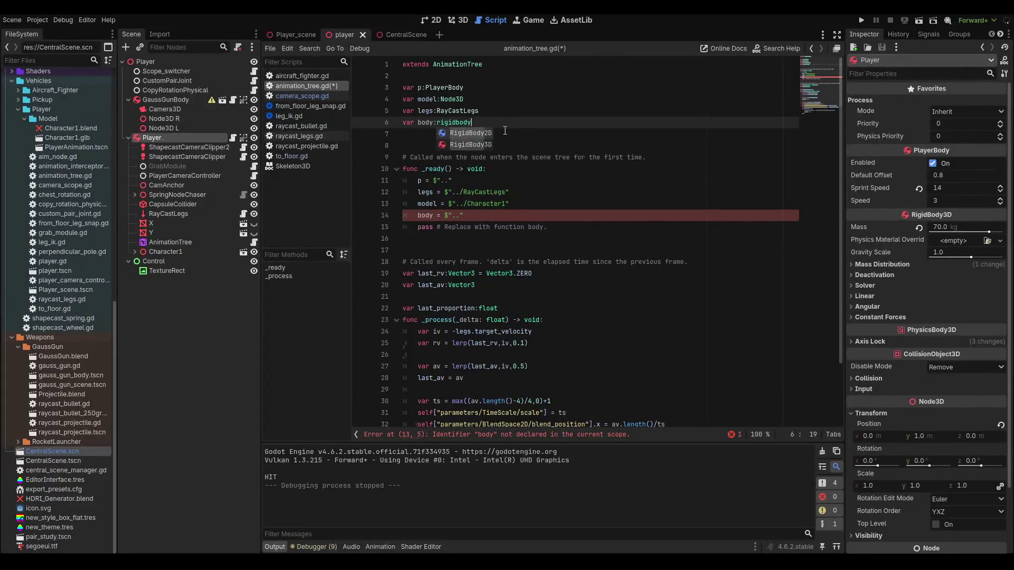
type("3D")
key("Return")
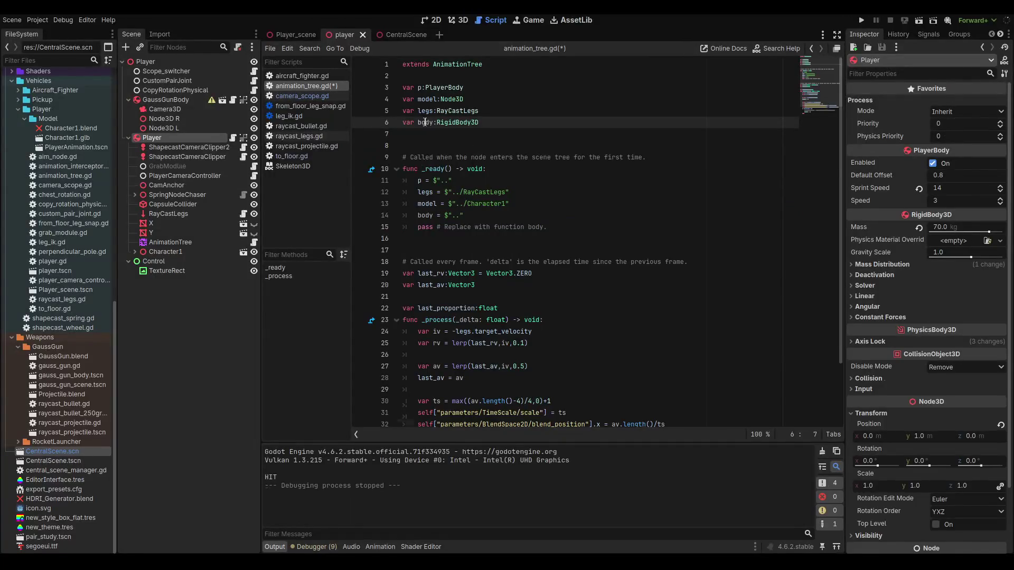
key("BackSpace")
key("Delete")
key("Delete")
key("Delete")
type("rb")
double_click(432, 218)
type("rb")
left_click(499, 216)
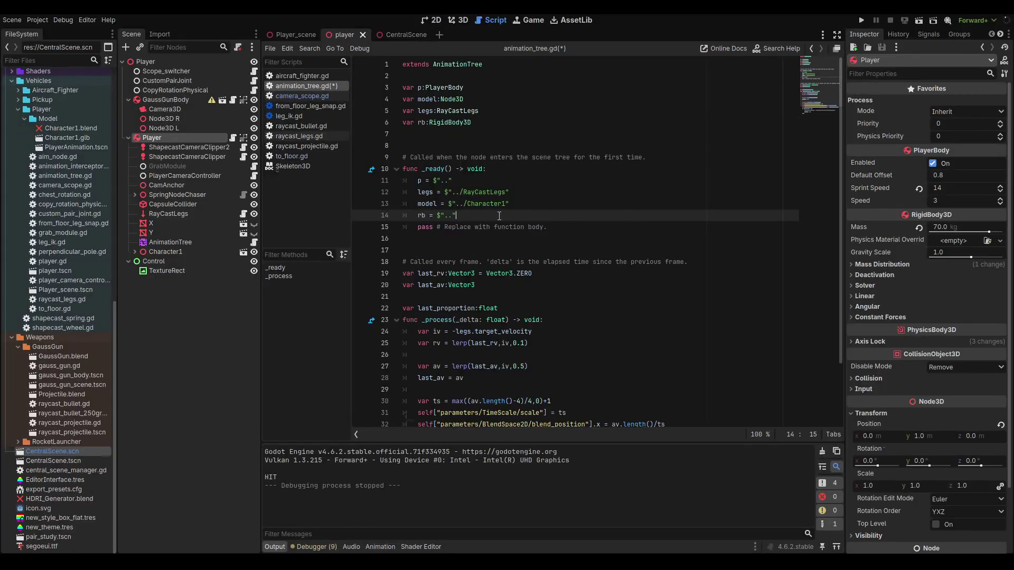
key("ctrl+s")
scroll(499, 216, "down", 1)
scroll(500, 215, "down", 1)
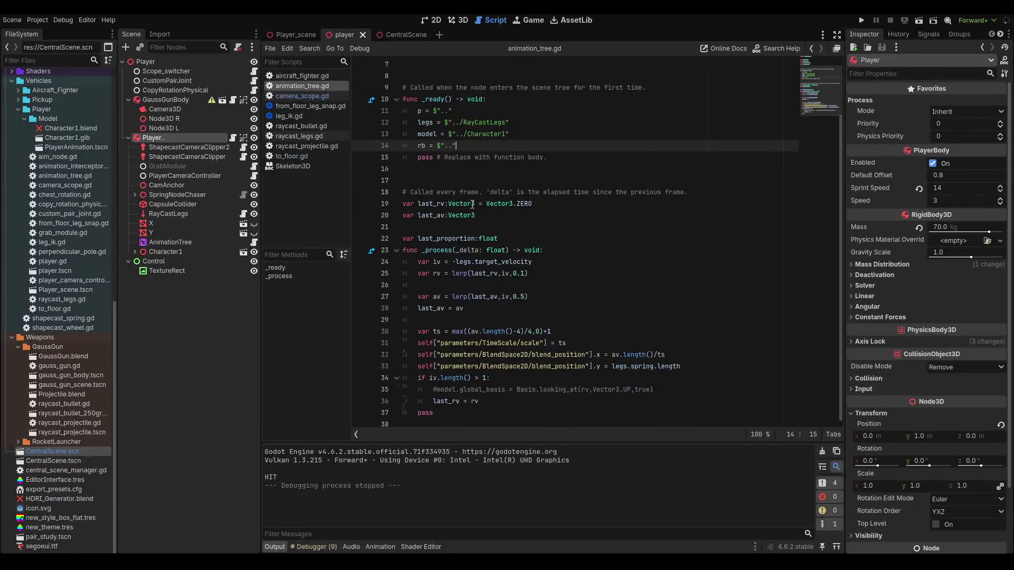
left_click(690, 389)
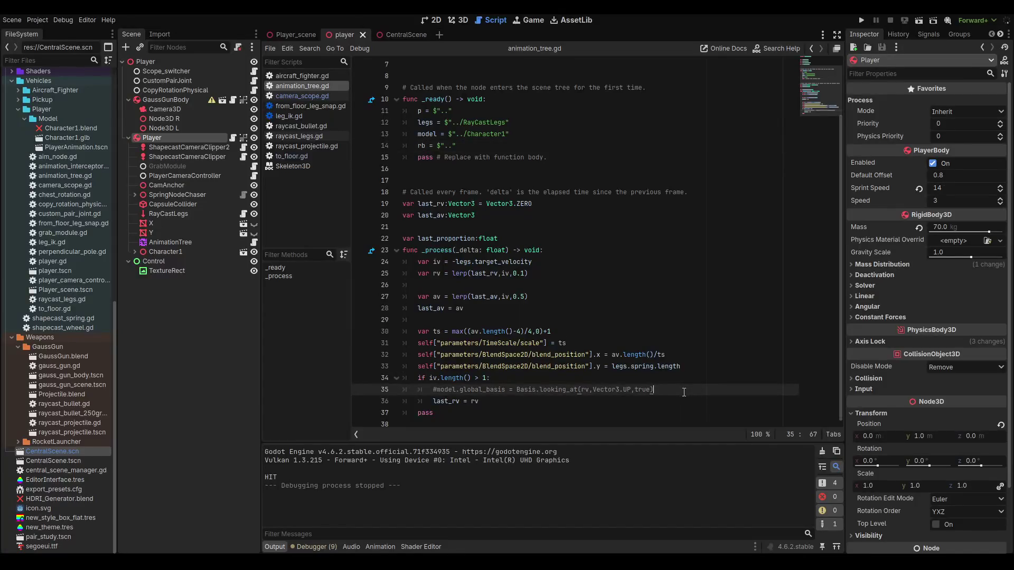
- Below the commented line, write rb.global_basis = Basis.looking_at(rv,Vector3.UP,true)
key("Return")
type("rb.")
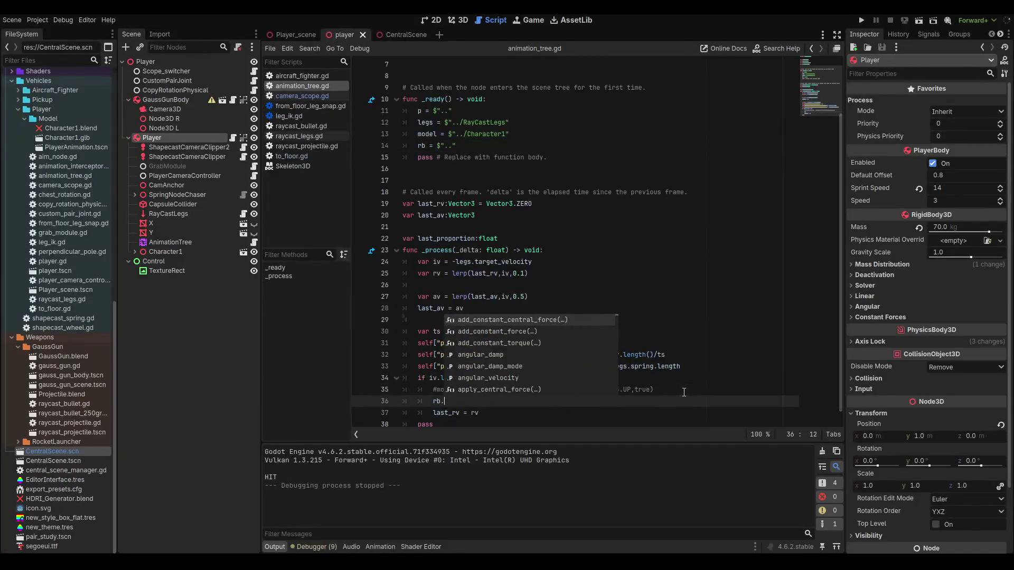
type("global_basis ")
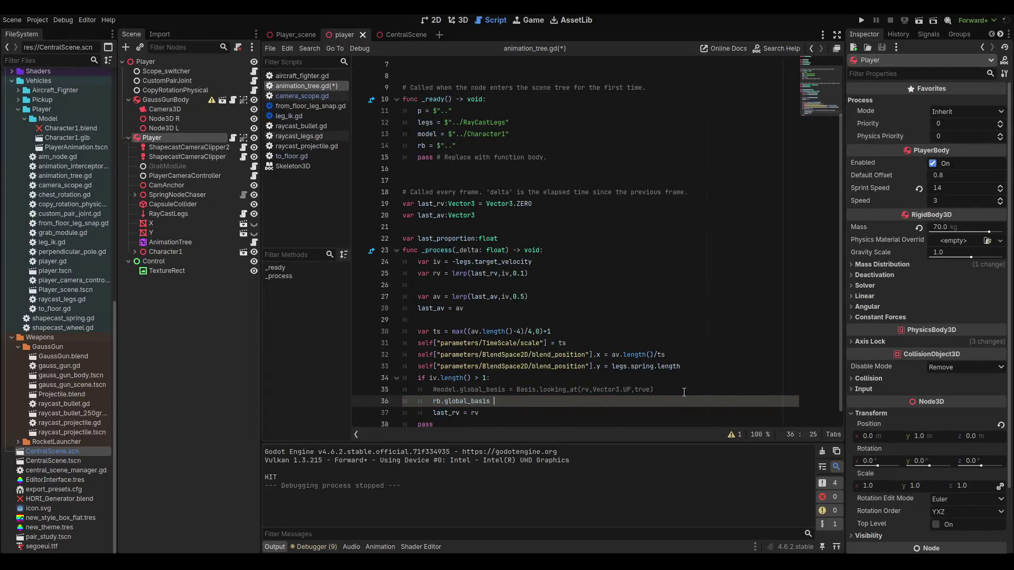
type("= basis")
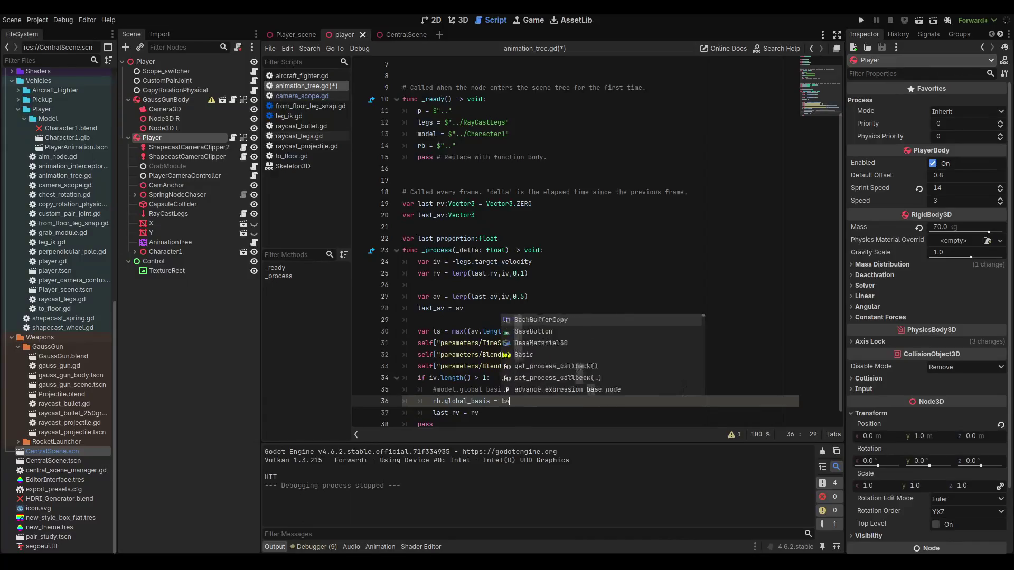
key("Return")
type(".looking_at(rb")
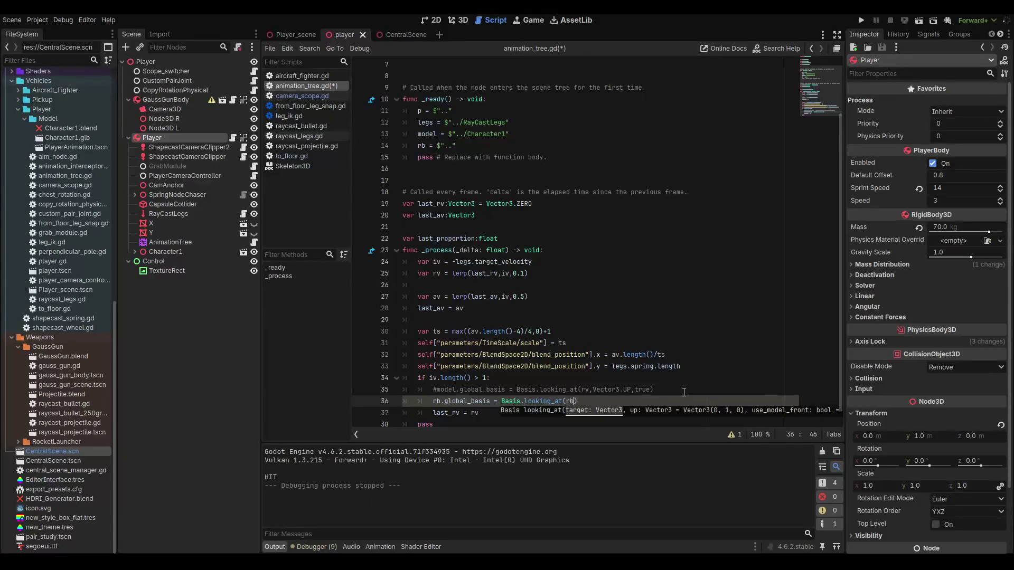
key("BackSpace")
type("v,vec")
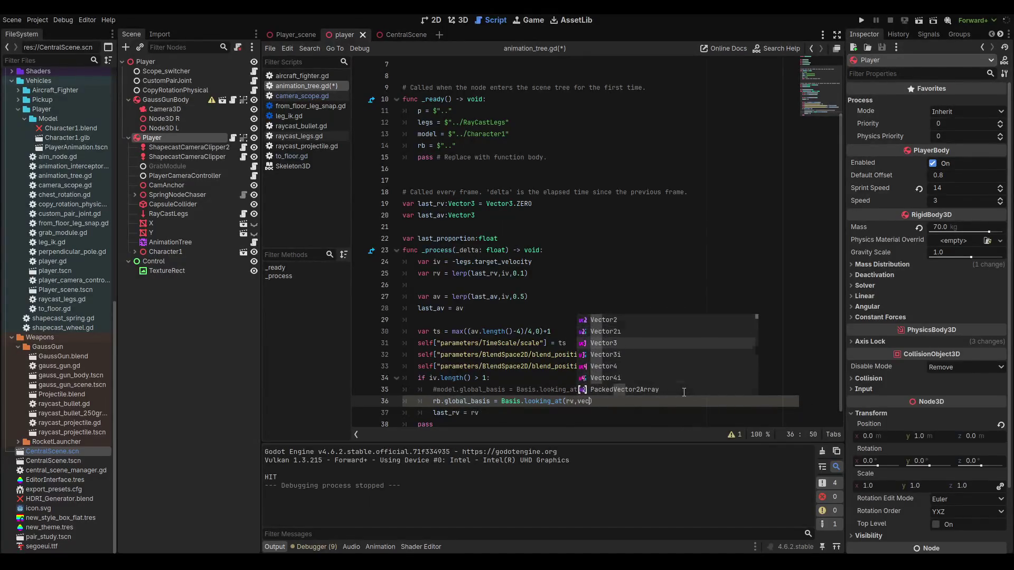
key("Return")
type(".u")
key("Return")
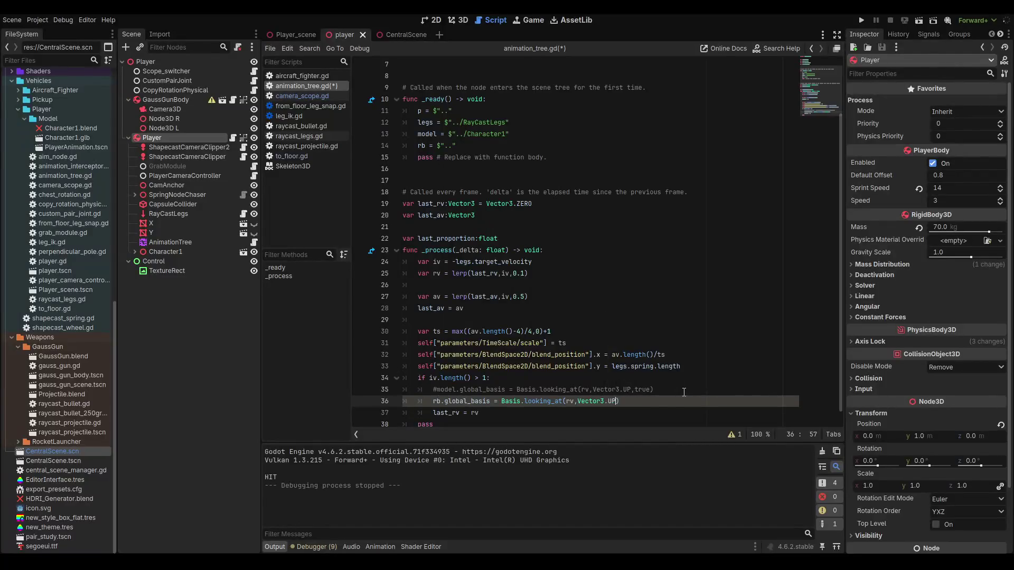
type(",true")
- Fix the closing parenthesis, add last_rv = rv, save, and run the scene
key("Return")
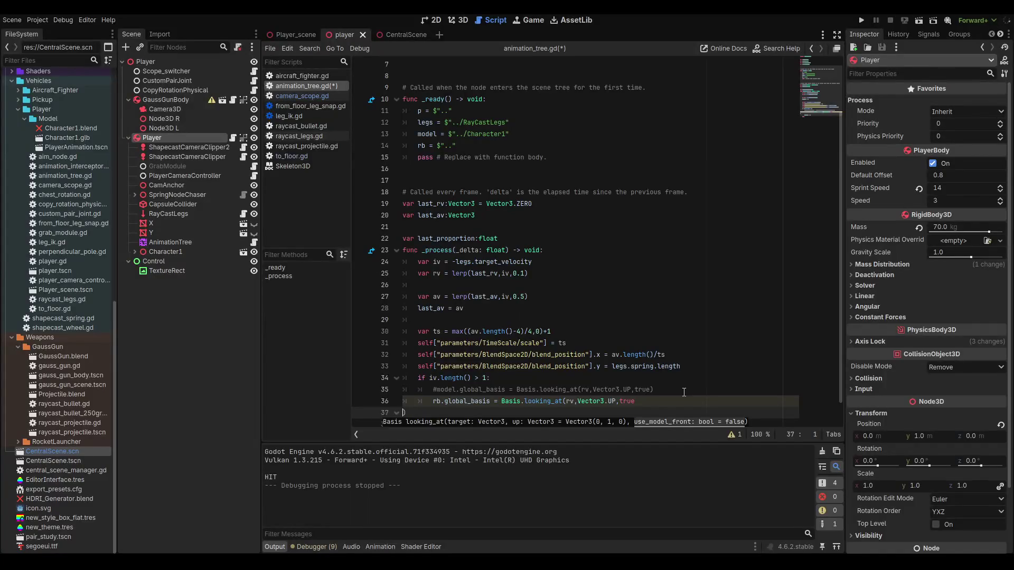
key("BackSpace")
key("End")
key("Return")
type("last_rv = rv")
key("ctrl+s")
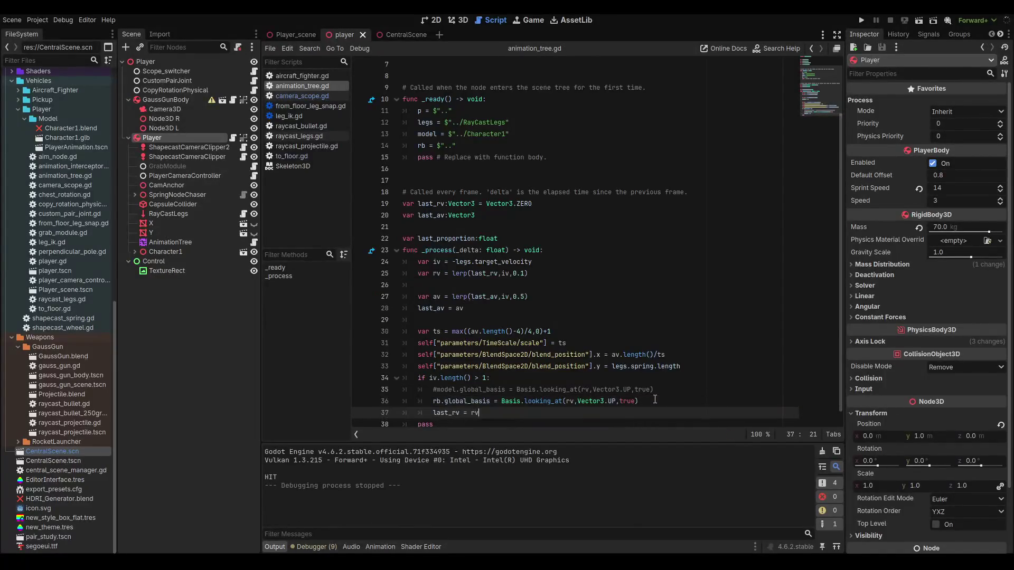
key("F6")
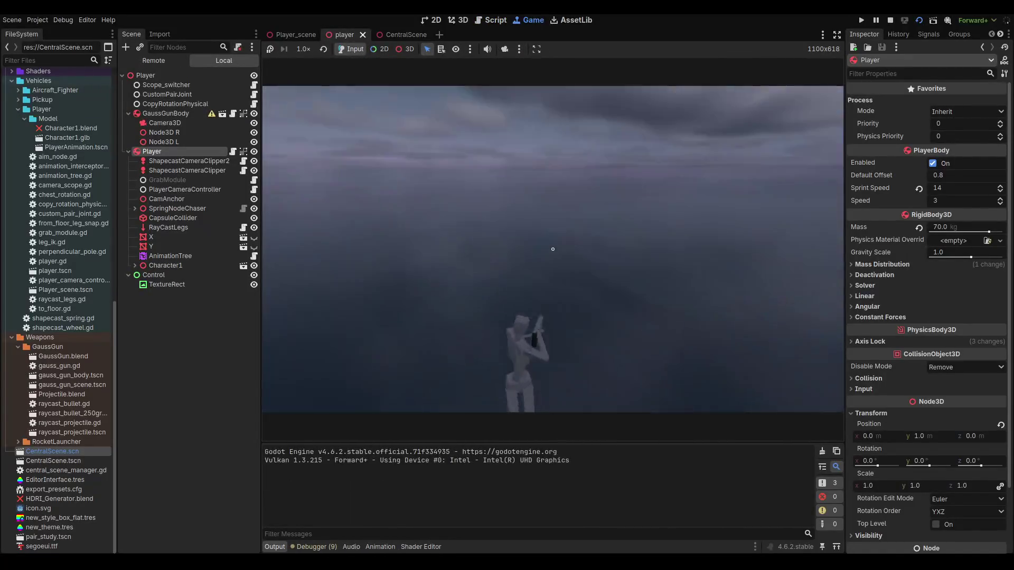
- Stop the test, rerun Player_scene, stop it again, and switch to the player scene
key("F8")
left_click(297, 35)
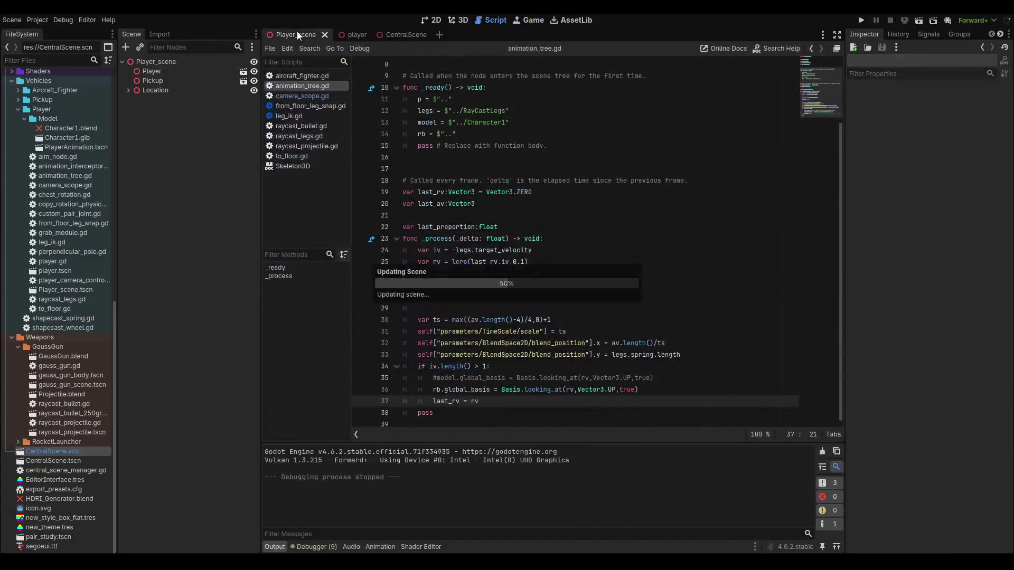
key("F6")
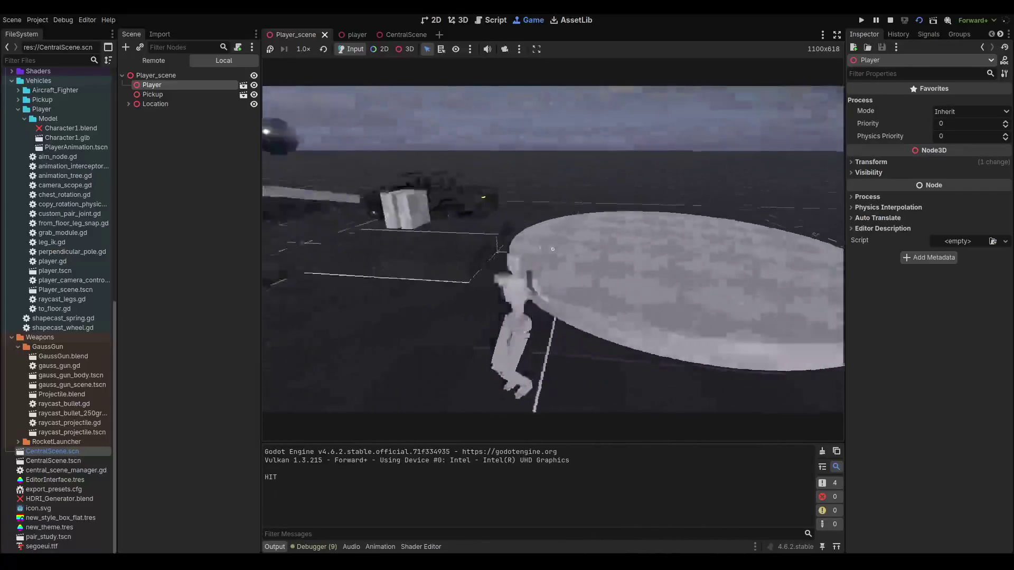
key("F8")
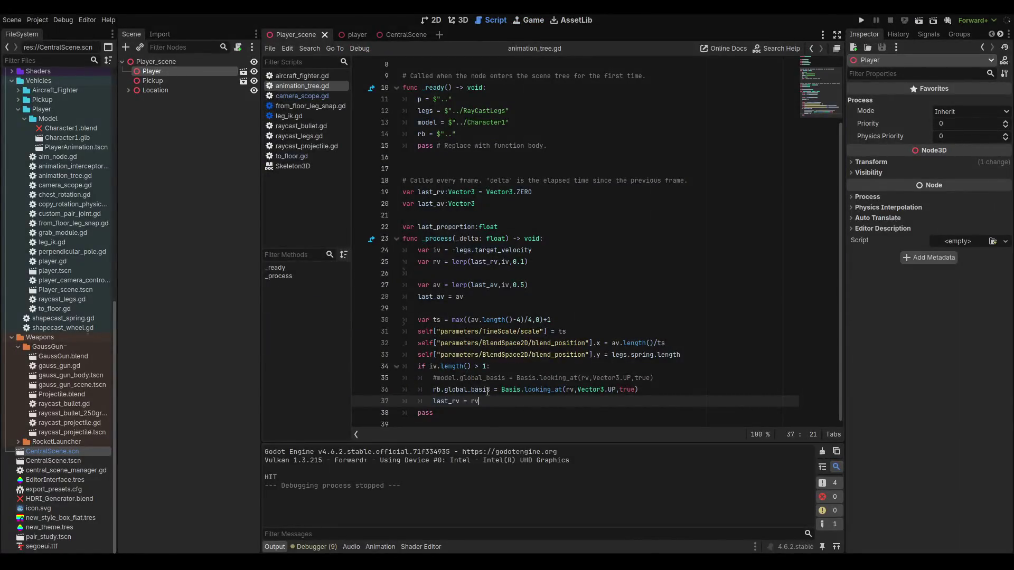
key("ctrl+Tab")
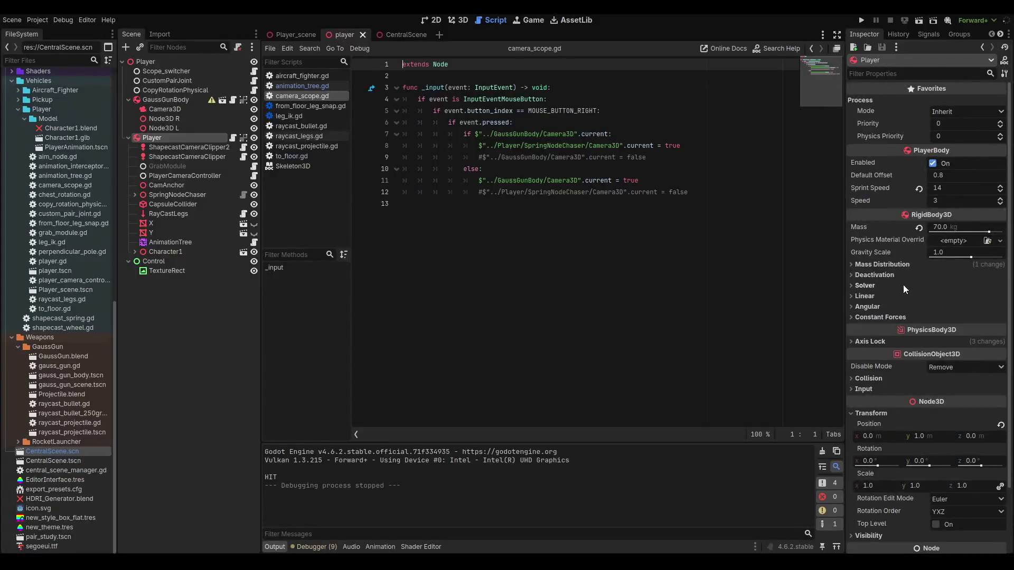
- Review the Player's RigidBody3D Inspector sections: Axis Lock, Deactivation, Angular, Constant Forces, Mass Distribution
scroll(883, 327, "down", 3)
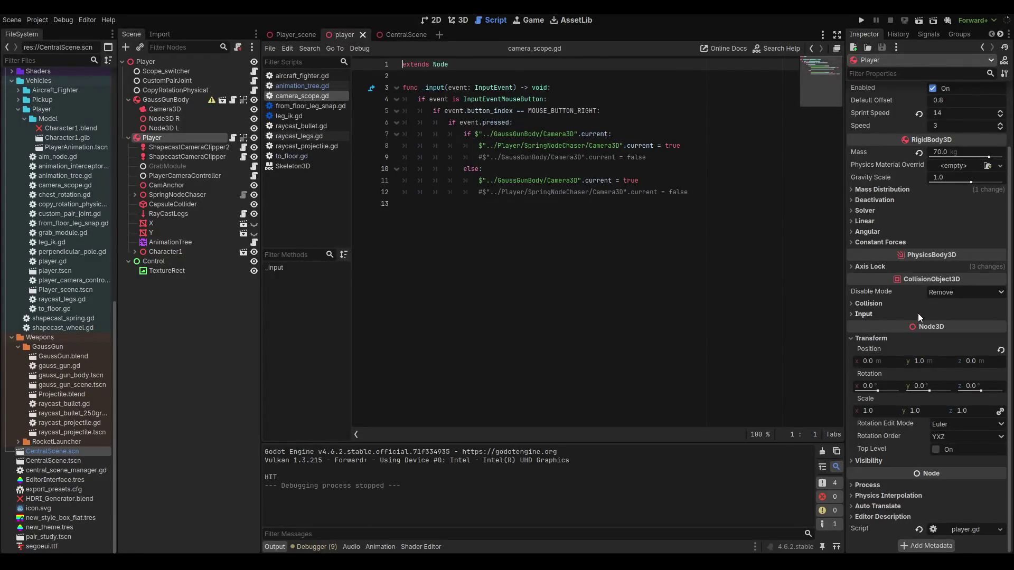
left_click(876, 266)
left_click(876, 266)
left_click(870, 201)
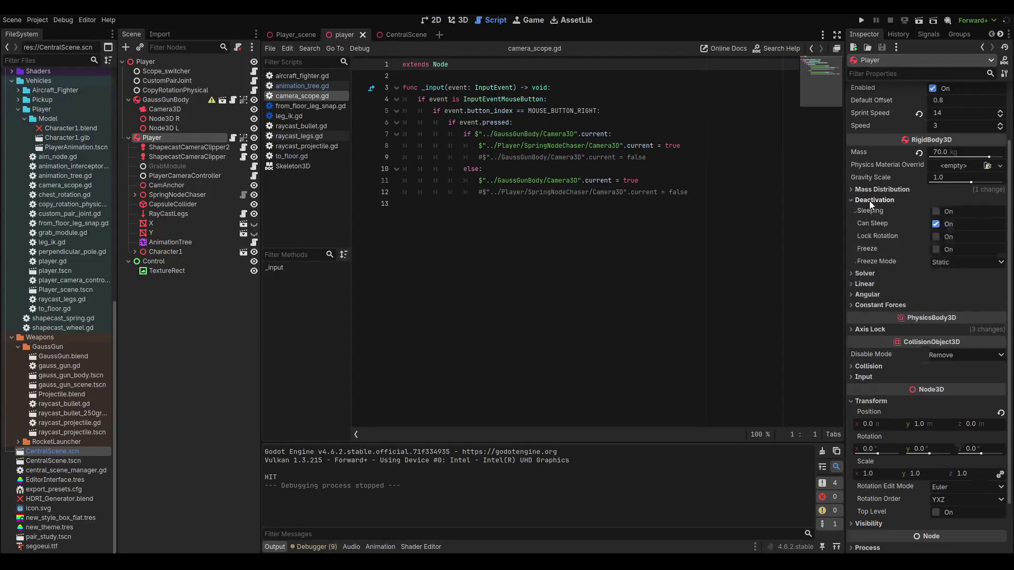
left_click(871, 202)
left_click(870, 201)
left_click(873, 201)
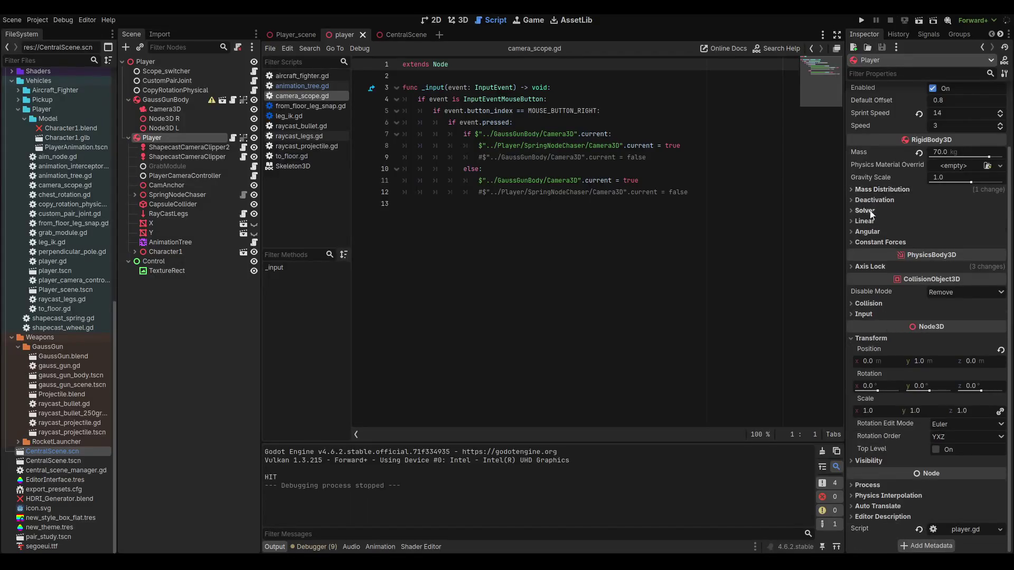
left_click(867, 231)
left_click(869, 232)
left_click(868, 241)
left_click(870, 242)
left_click(869, 232)
left_click(869, 233)
left_click(870, 233)
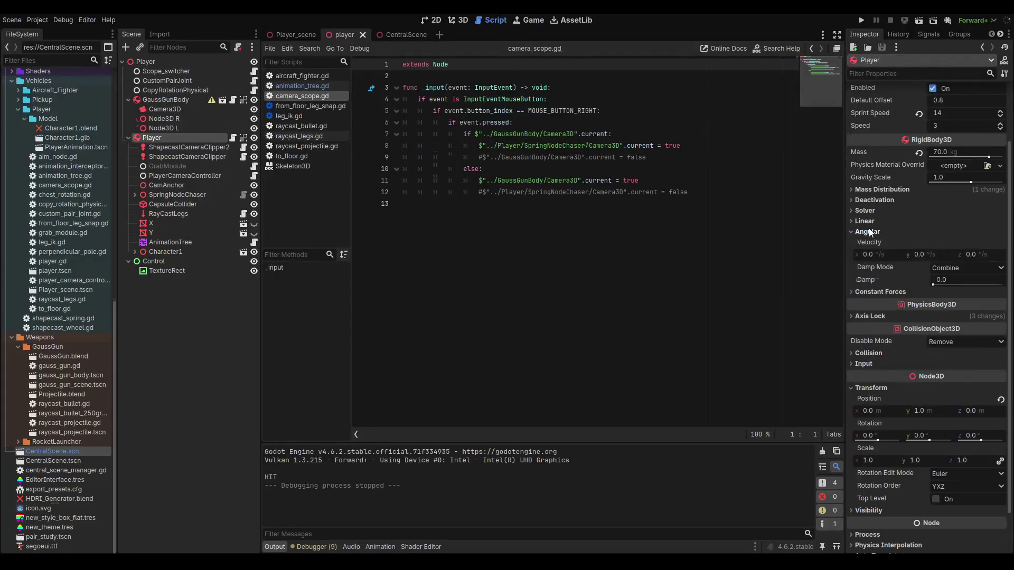
left_click(869, 232)
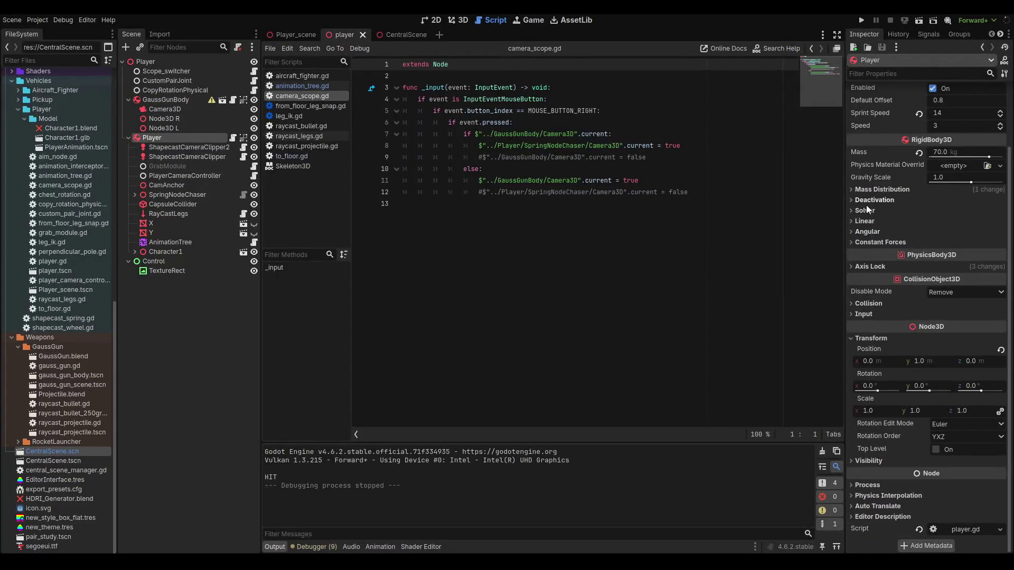
left_click(874, 189)
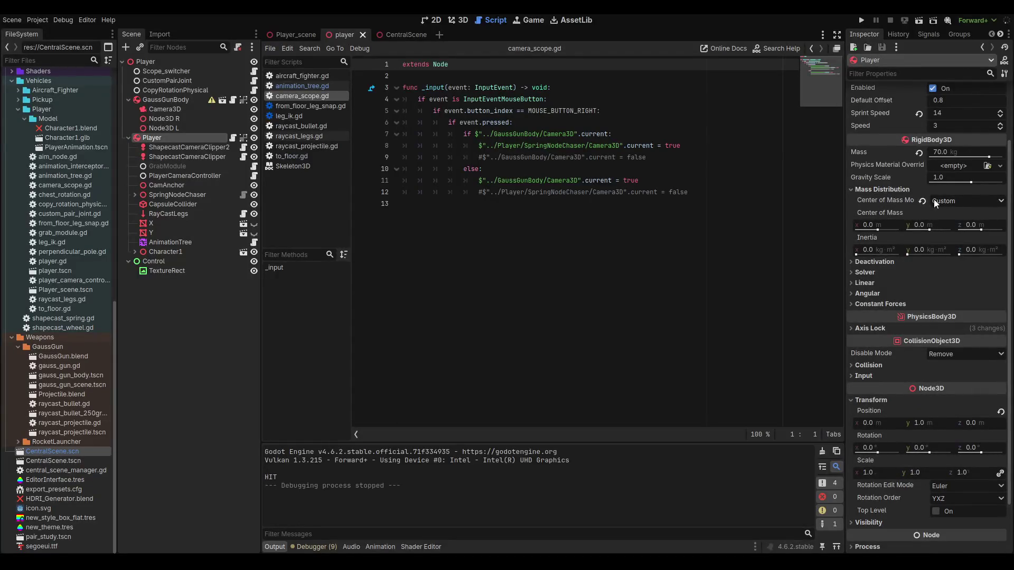
left_click(890, 191)
left_click(883, 201)
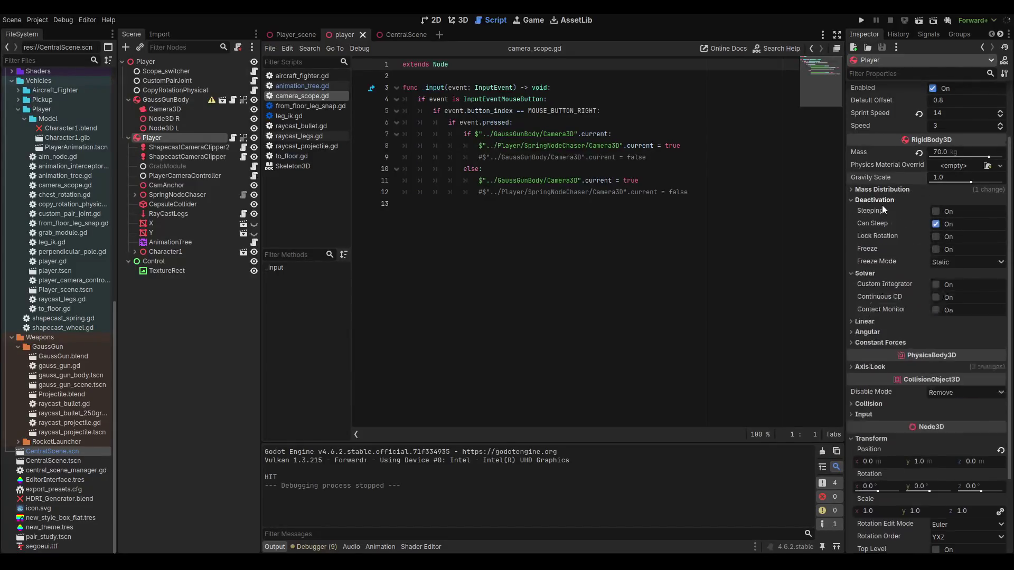
left_click(882, 199)
left_click(873, 207)
left_click(875, 202)
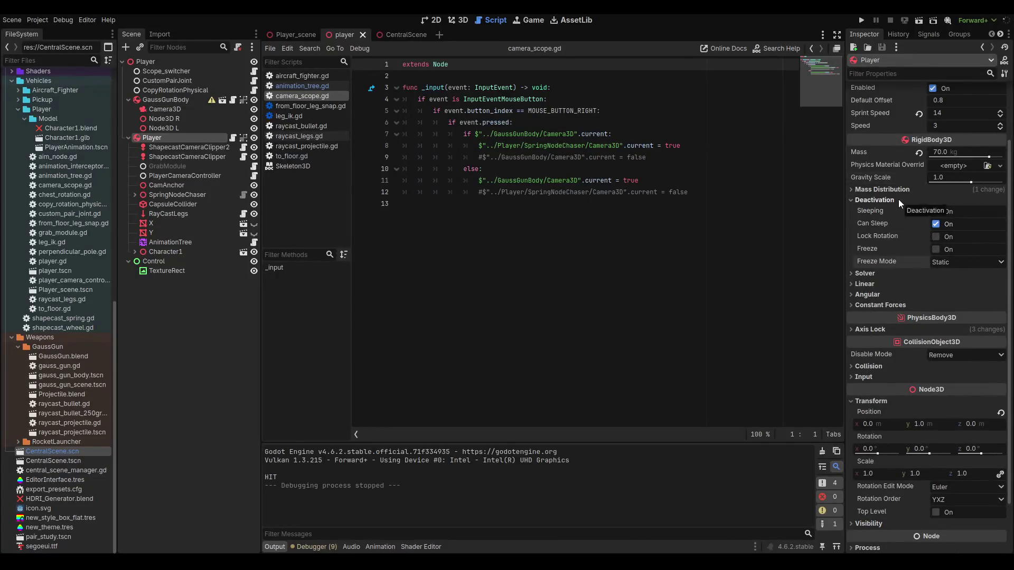
left_click(898, 198)
left_click(899, 199)
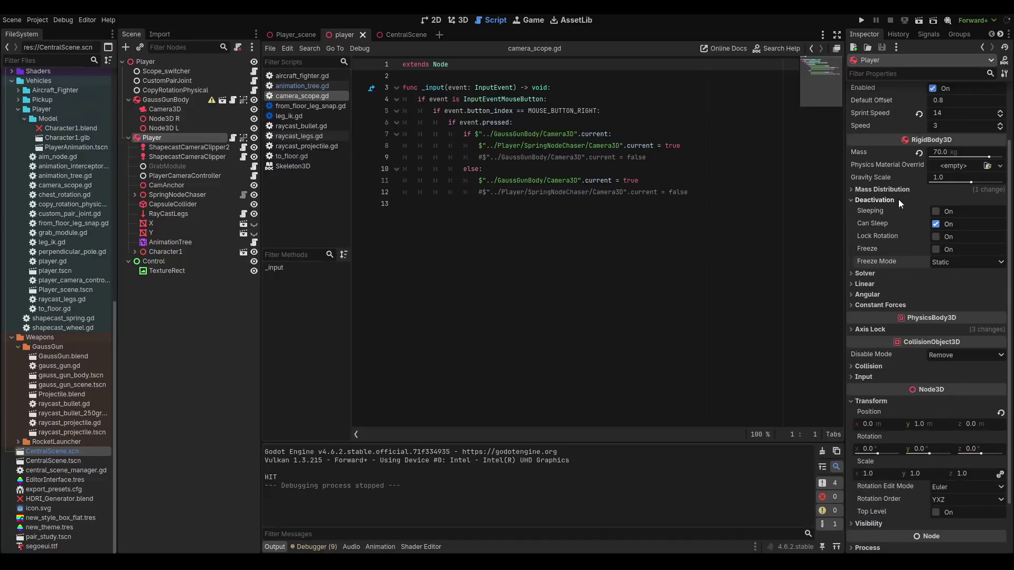
- Turn off Can Sleep and turn on Lock Rotation for the Player body, then save
left_click(936, 224)
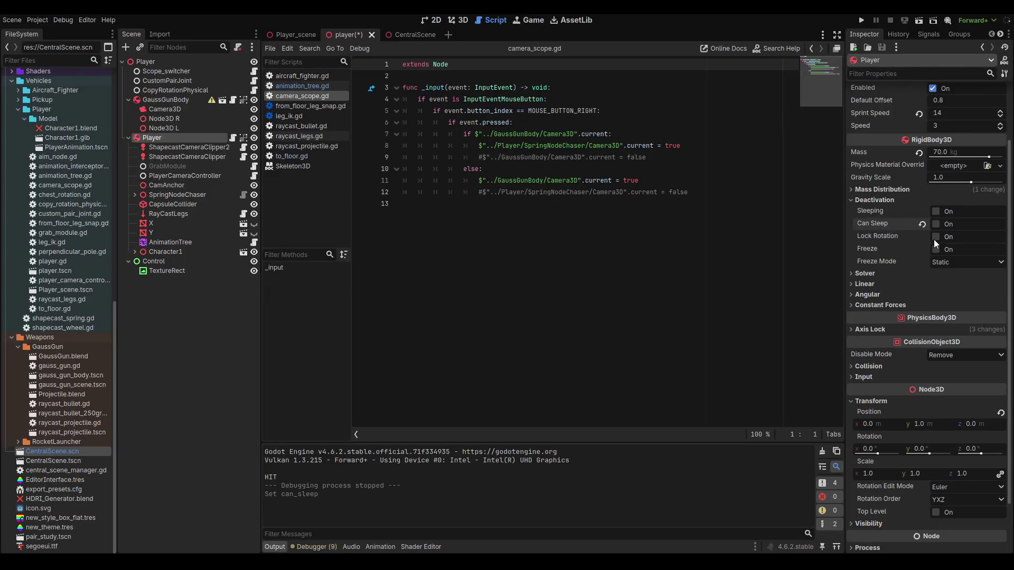
left_click(934, 239)
key("ctrl+s")
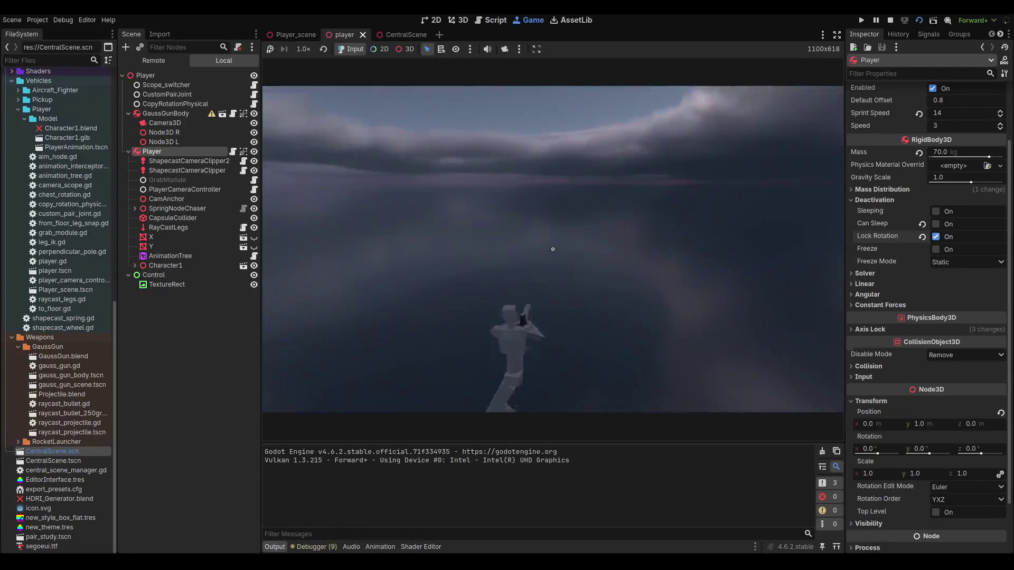
- Stop the game, rerun the current scene, stop it, and reopen animation_tree.gd
key("F8")
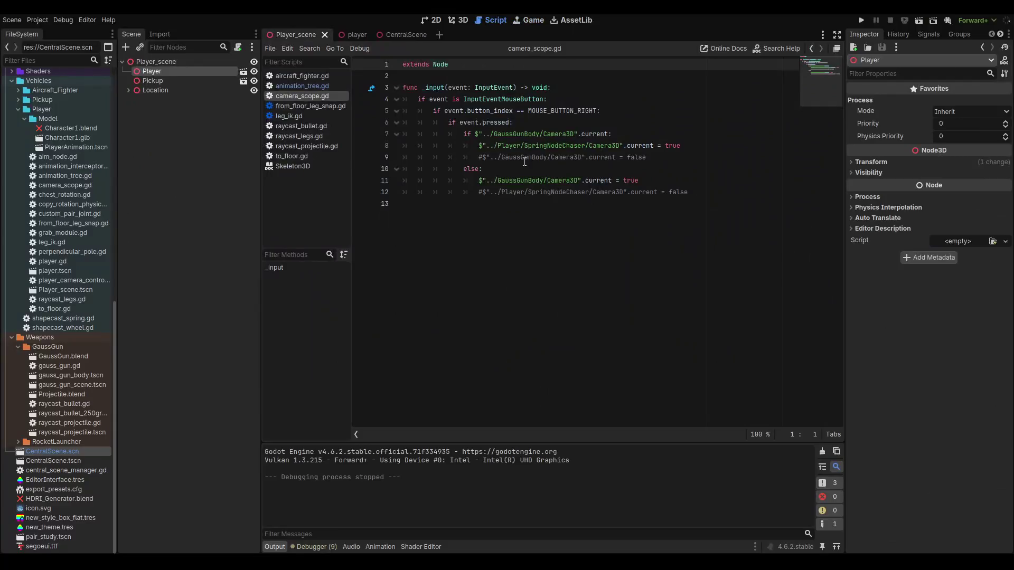
key("F6")
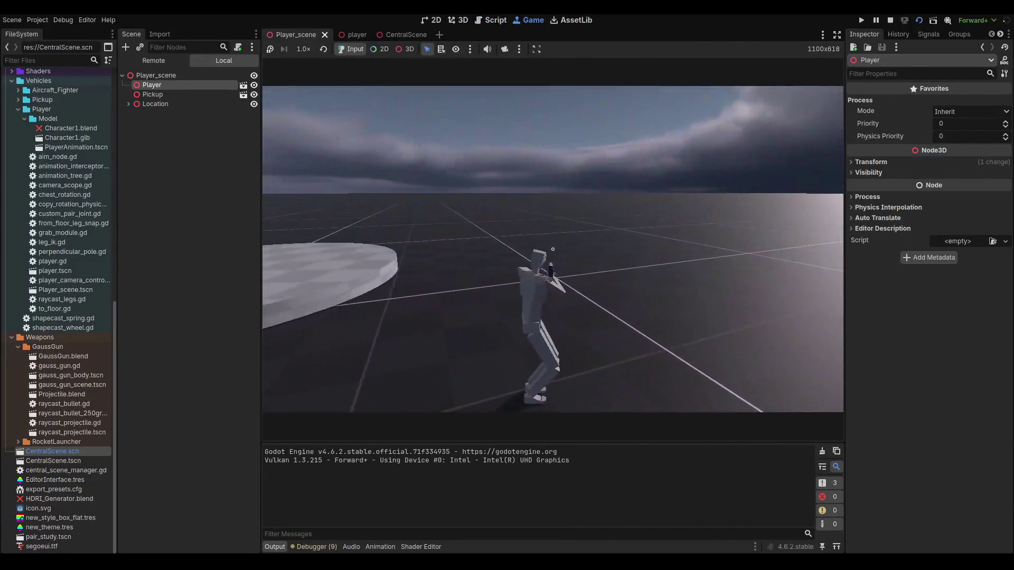
key("F8")
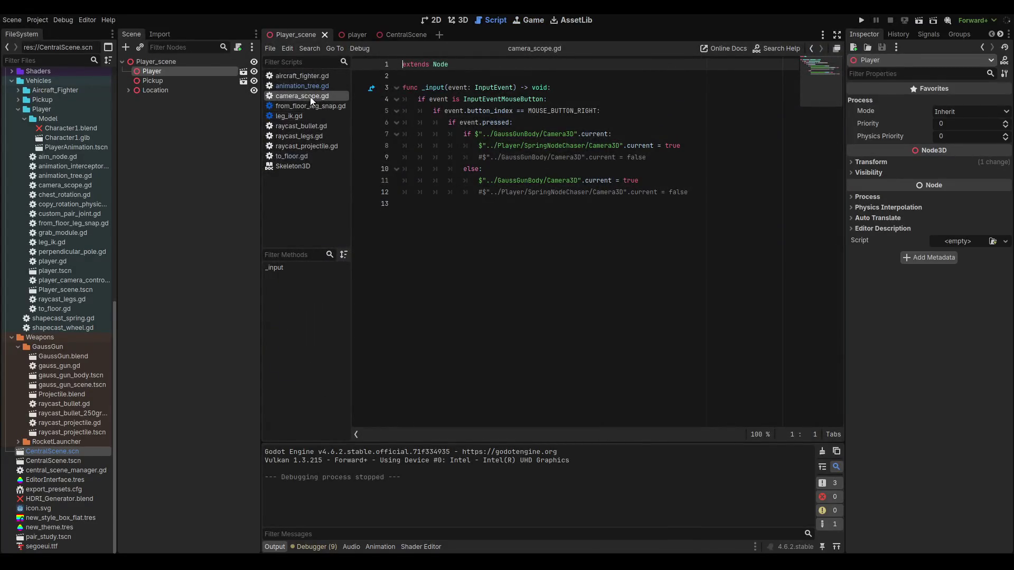
left_click(309, 90)
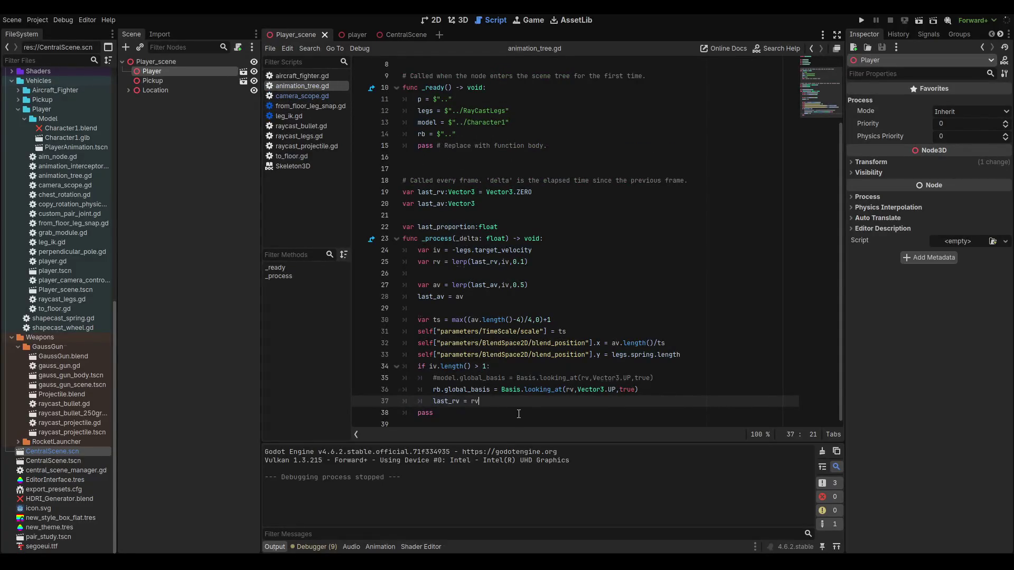
- Select global_basis on line 36, undo an accidental 'ro' edit, then go to the commented model line
double_click(473, 389)
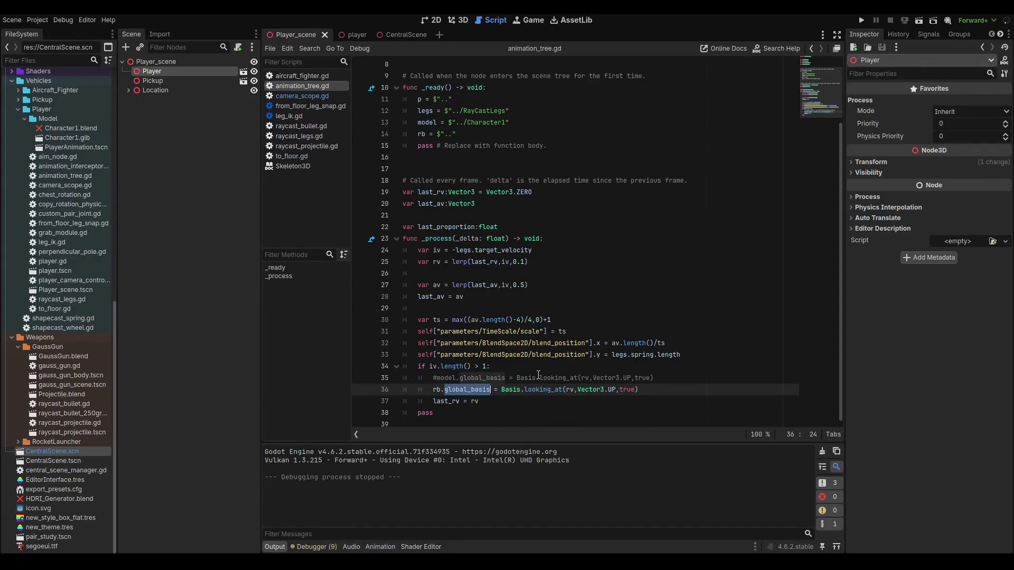
mouse_move(538, 375)
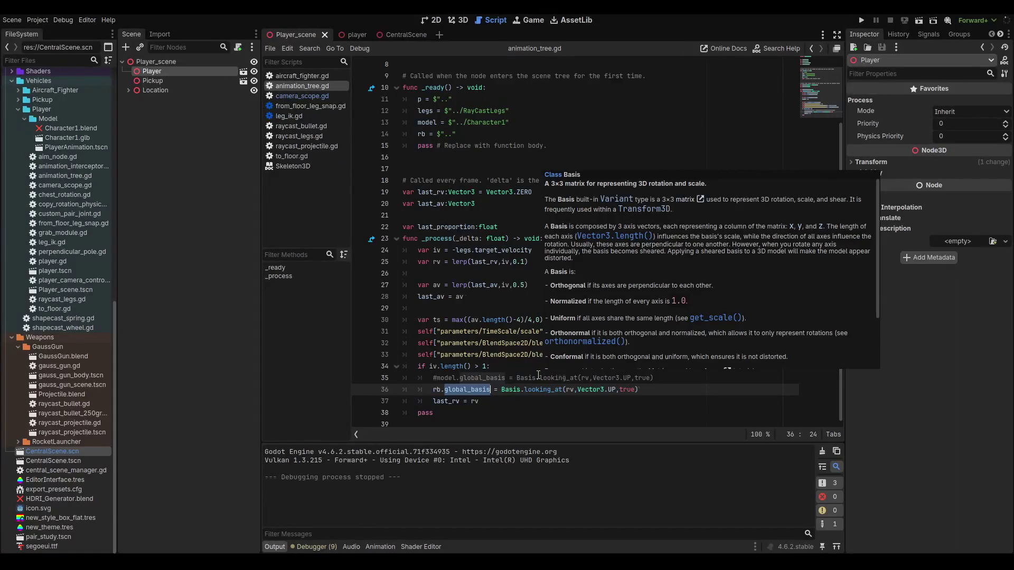
type("ro")
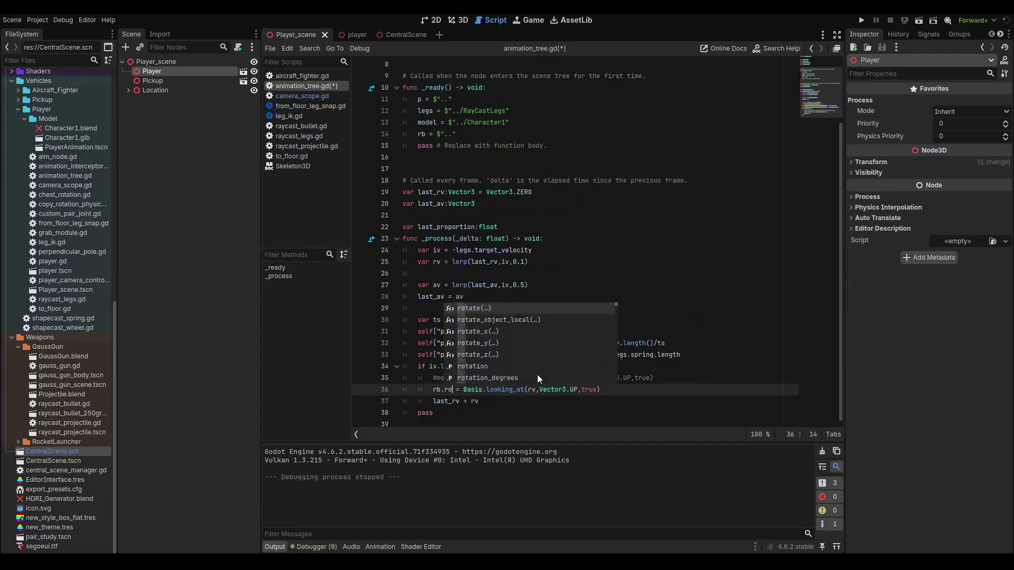
key("ctrl+z")
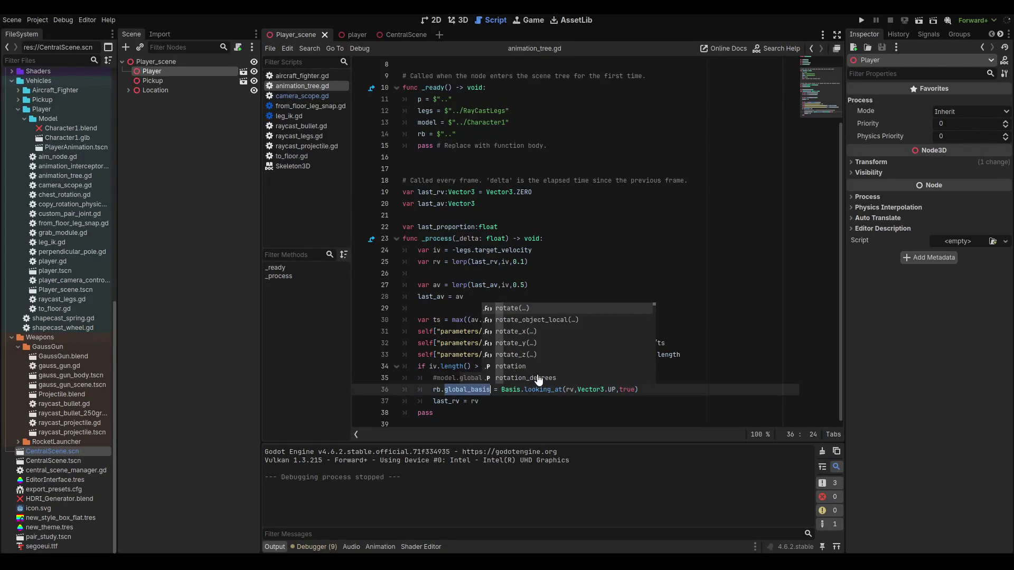
left_click(458, 389)
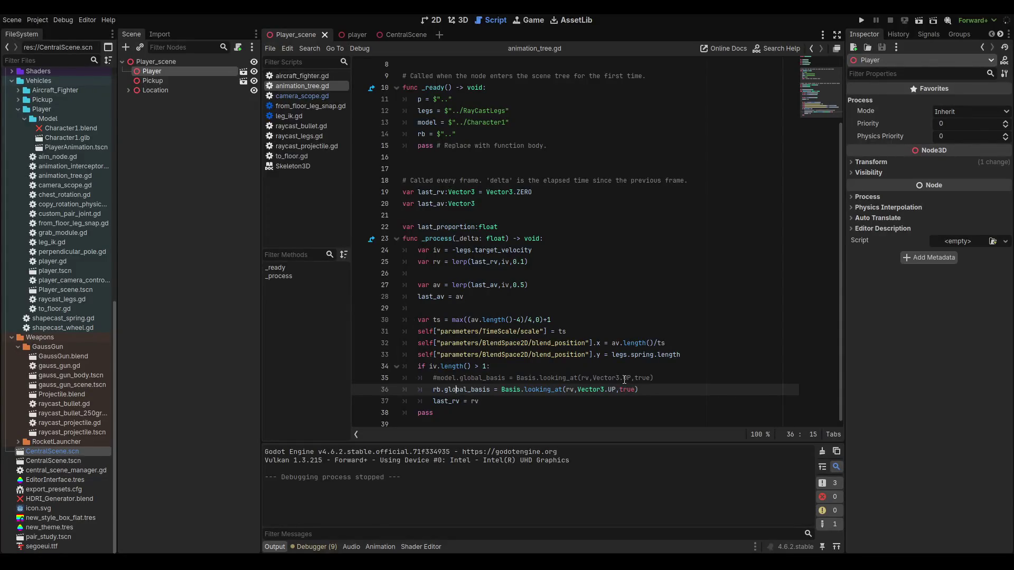
mouse_move(620, 376)
left_click(479, 376)
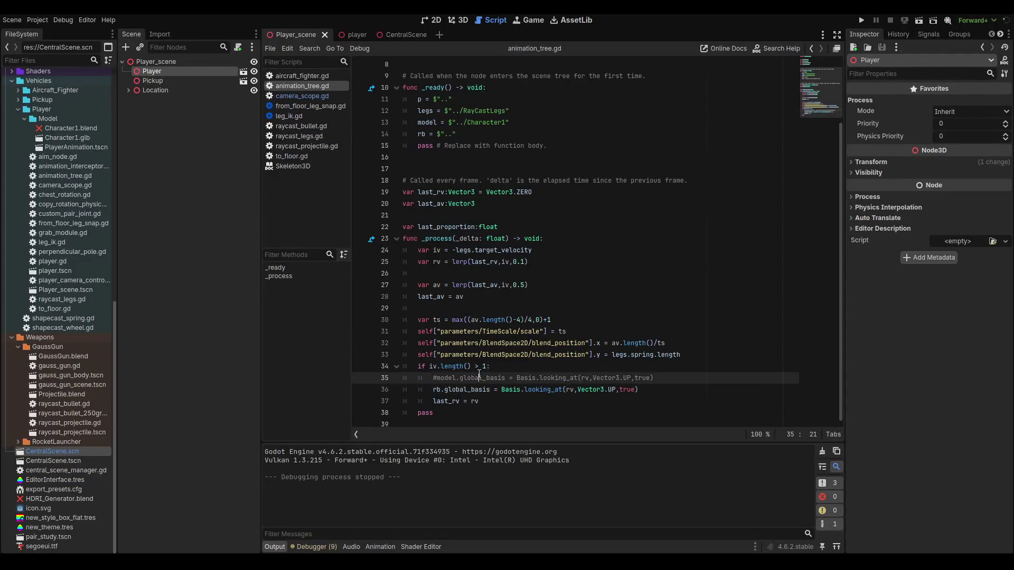
- Swap the comments on lines 35–36 so the model rotates, then test-run and stop
left_click(458, 390)
key("ctrl+k")
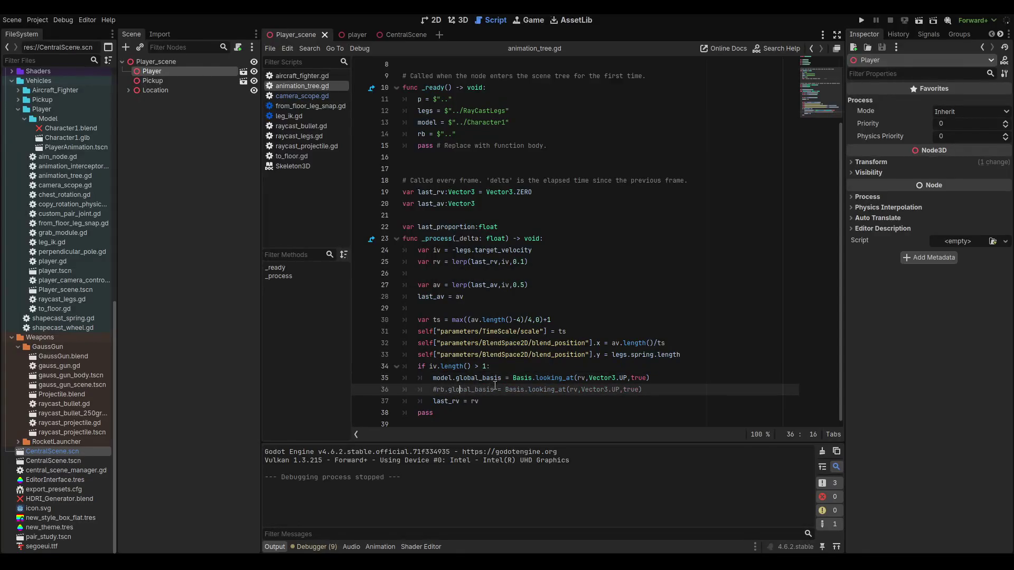
left_click(461, 20)
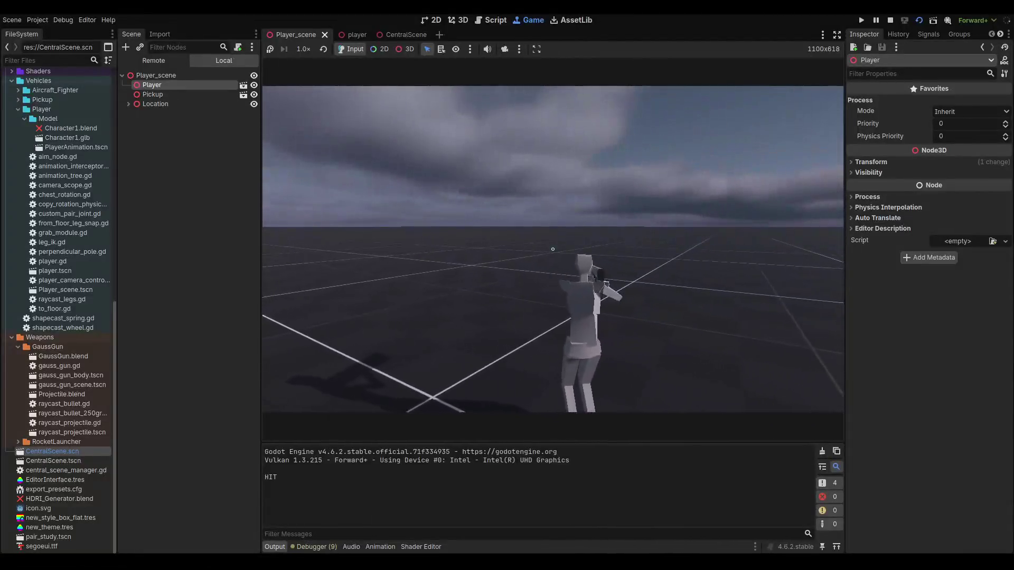
key("F8")
- Launch the full game project and switch to the third-person character camera
key("ctrl+s")
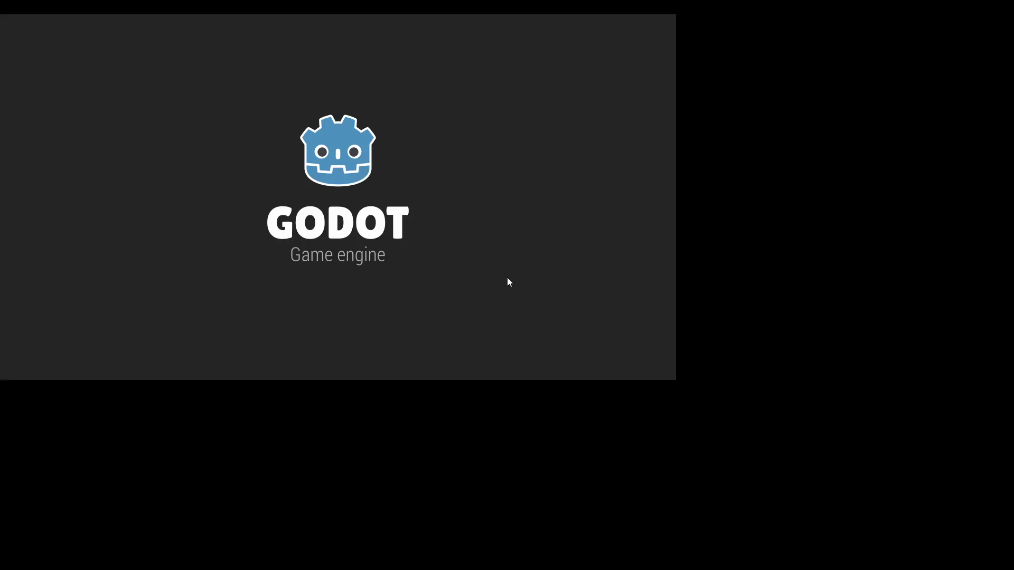
key("w")
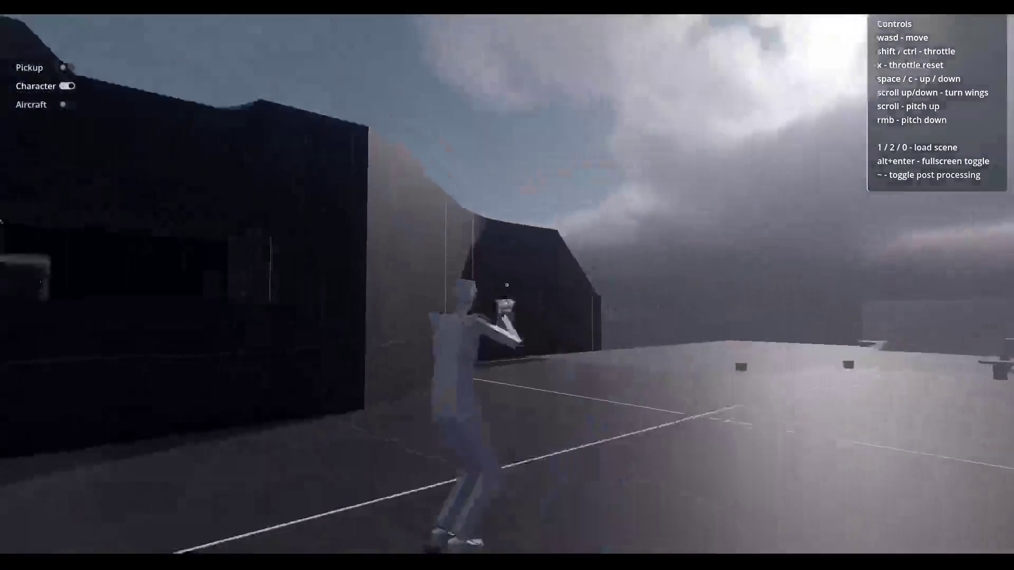
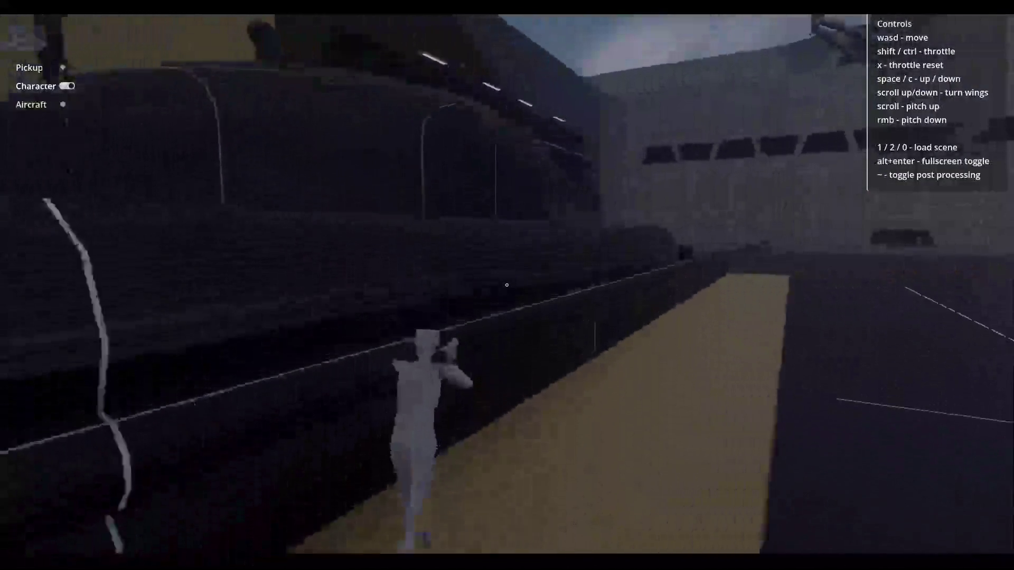
- Run the character along the ledge and across the hangar floor to test the body tilt
key("w")
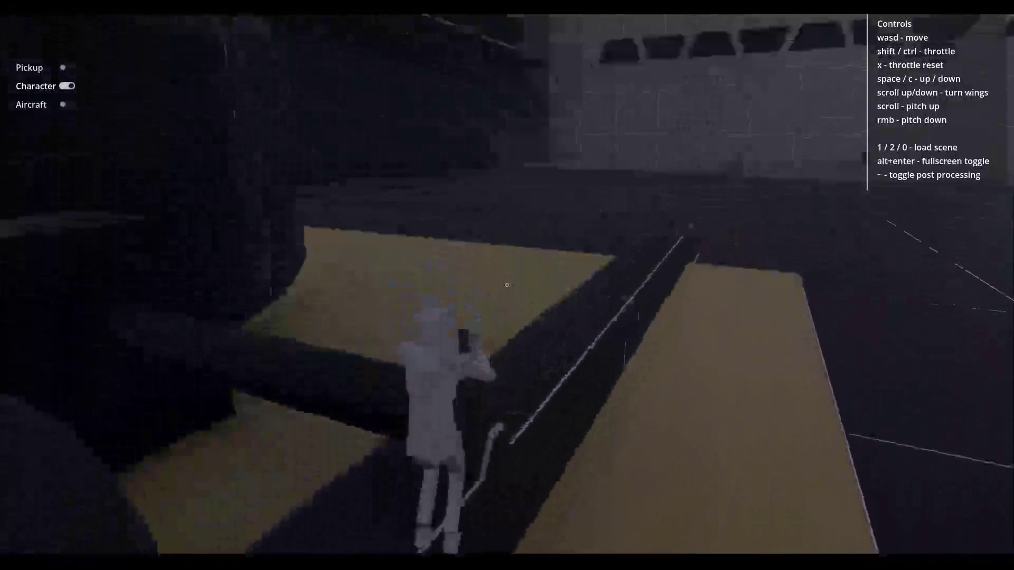
key("w")
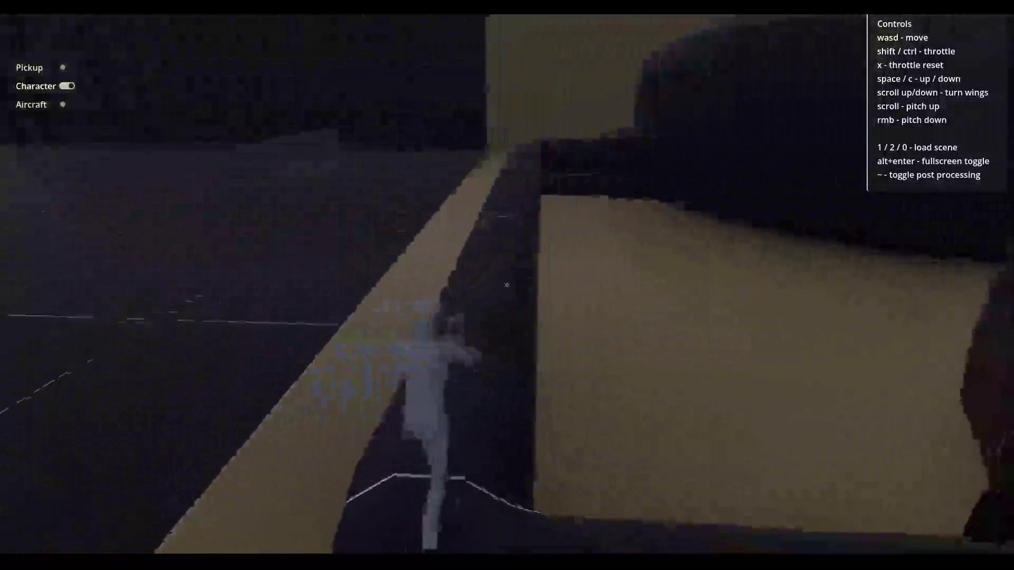
key("w")
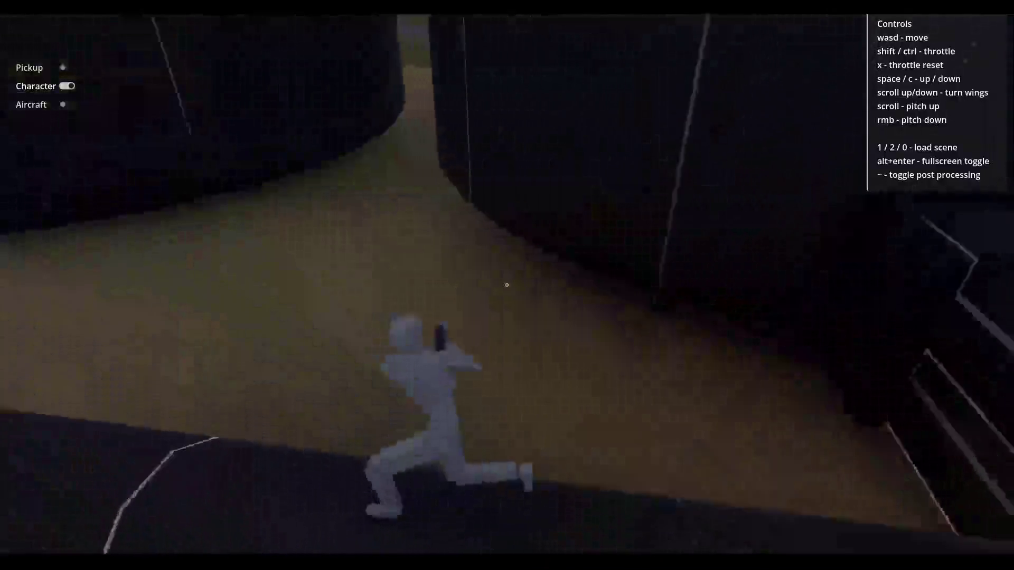
key("w")
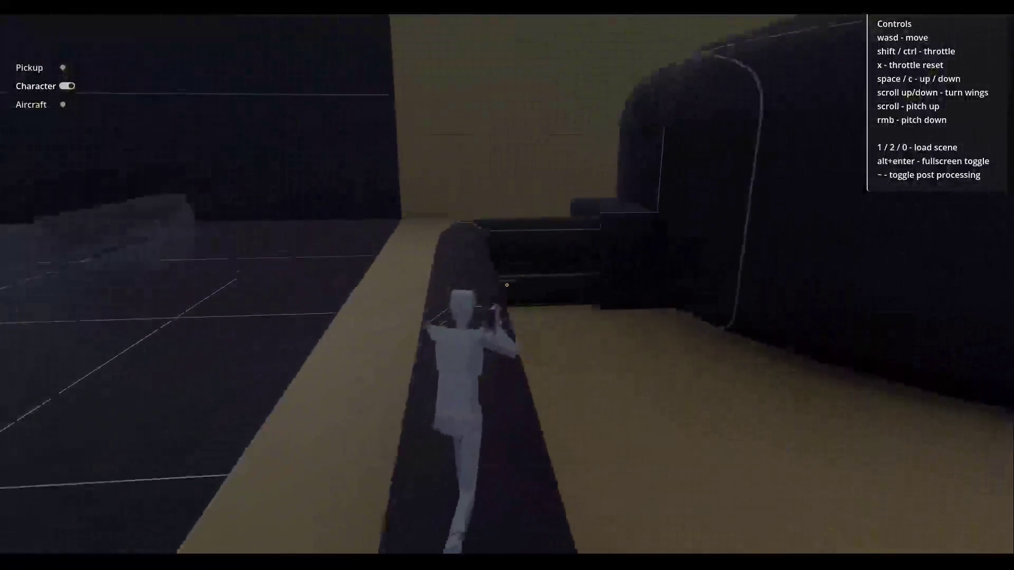
key("w")
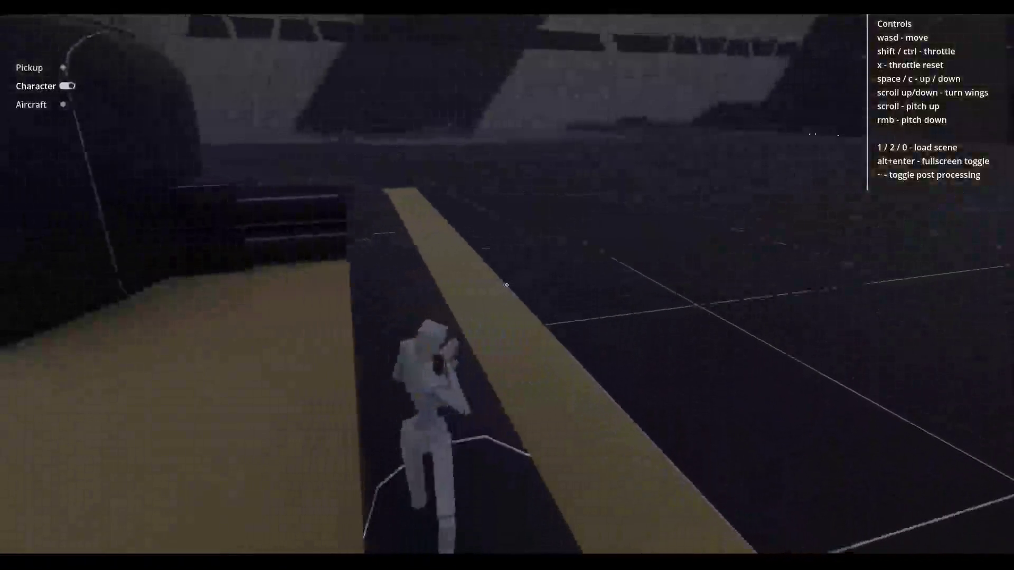
key("w")
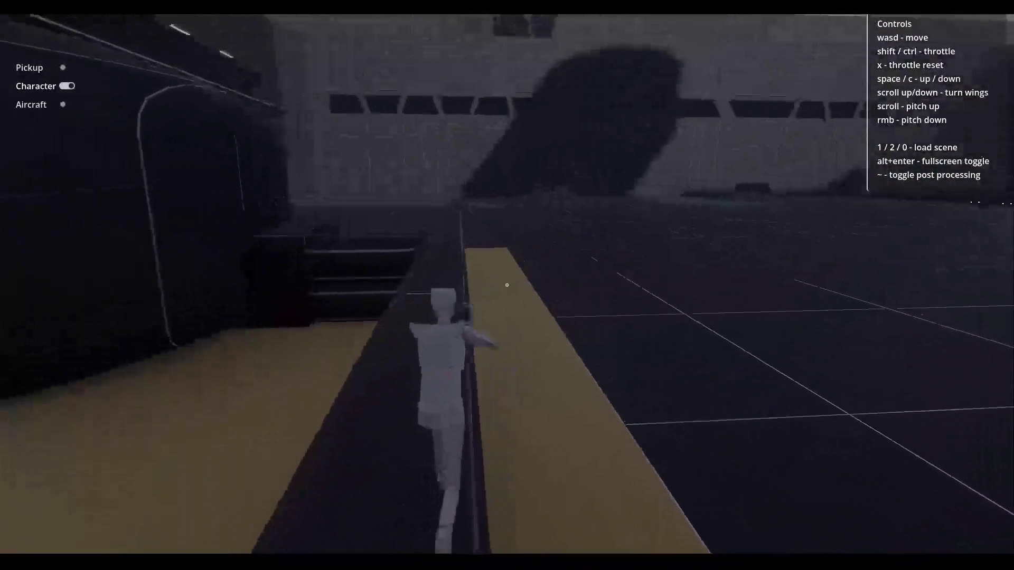
key("w")
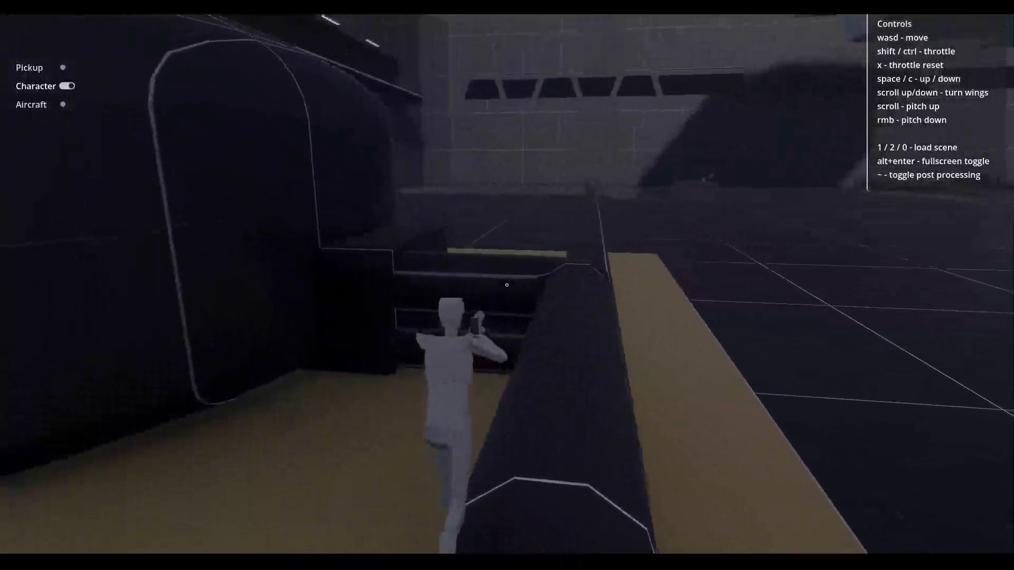
key("w")
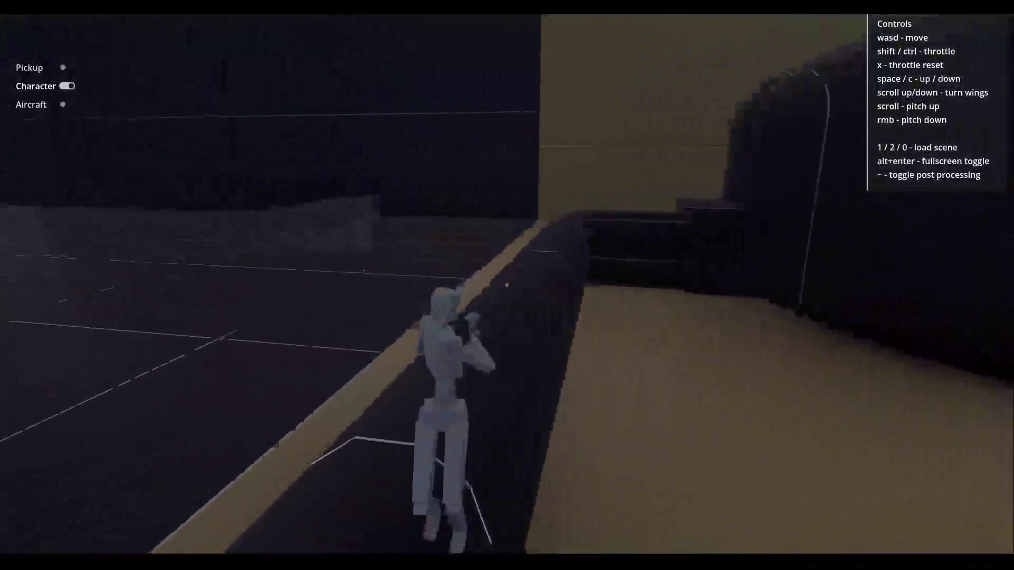
key("w")
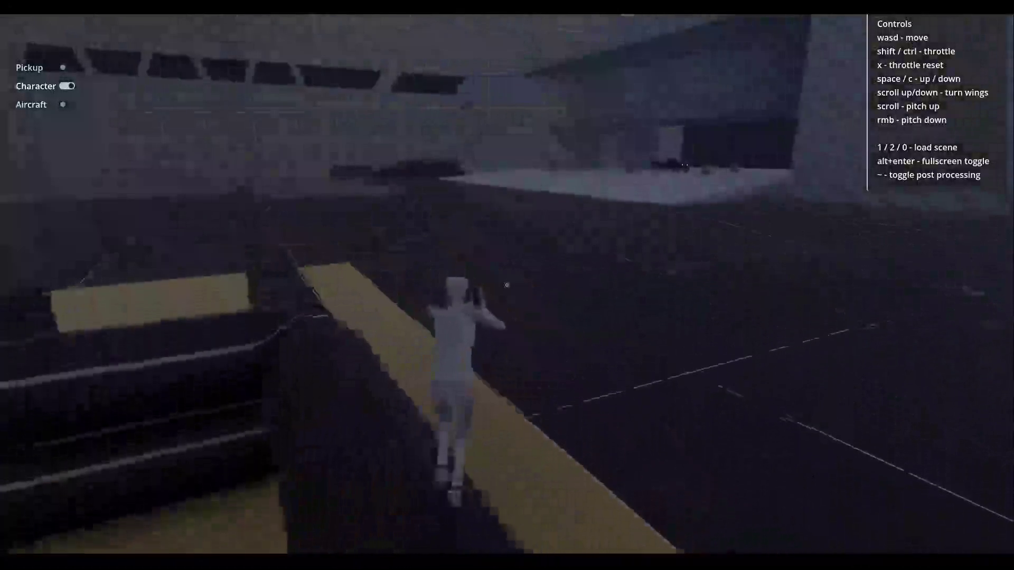
- Finish the run toward the windowed wall, then quit the game and return to the Godot editor
key("w")
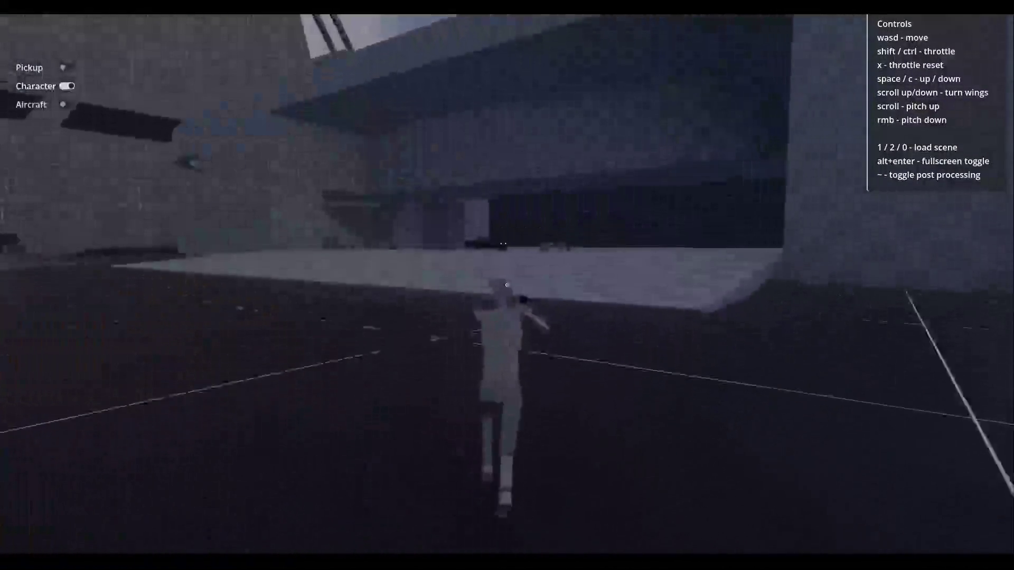
key("w")
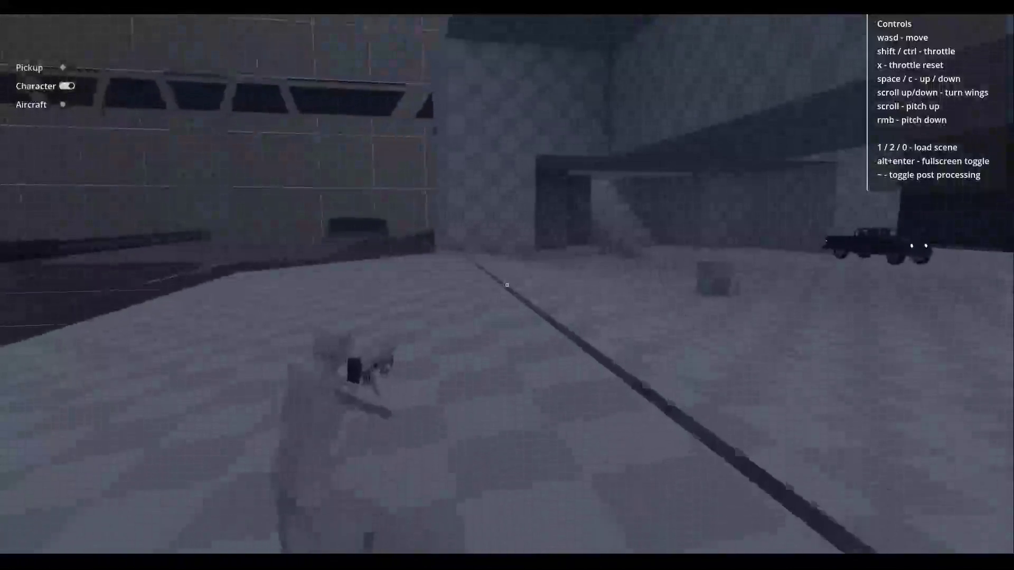
key("w")
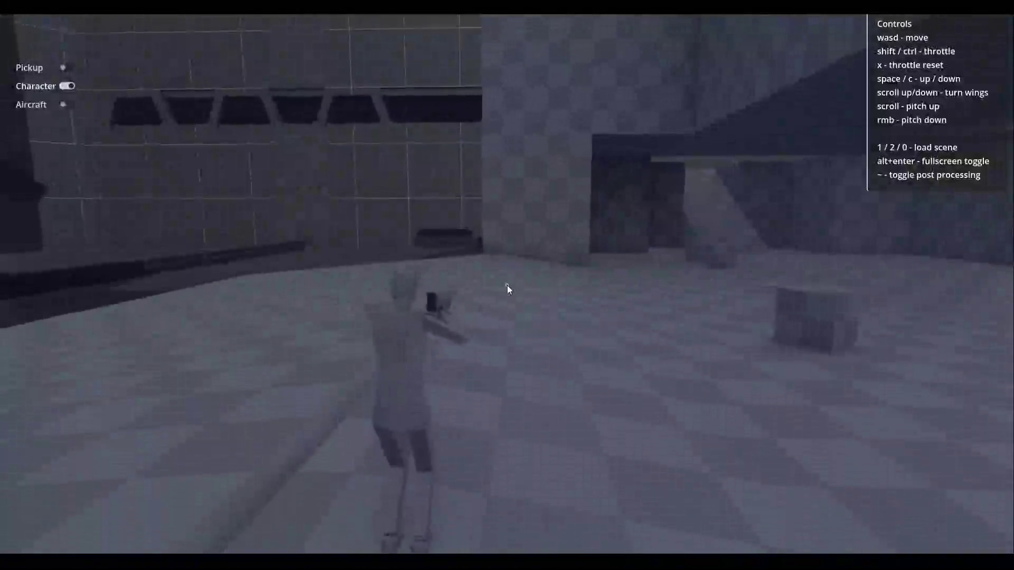
key("alt+F4")
key("alt+Tab")
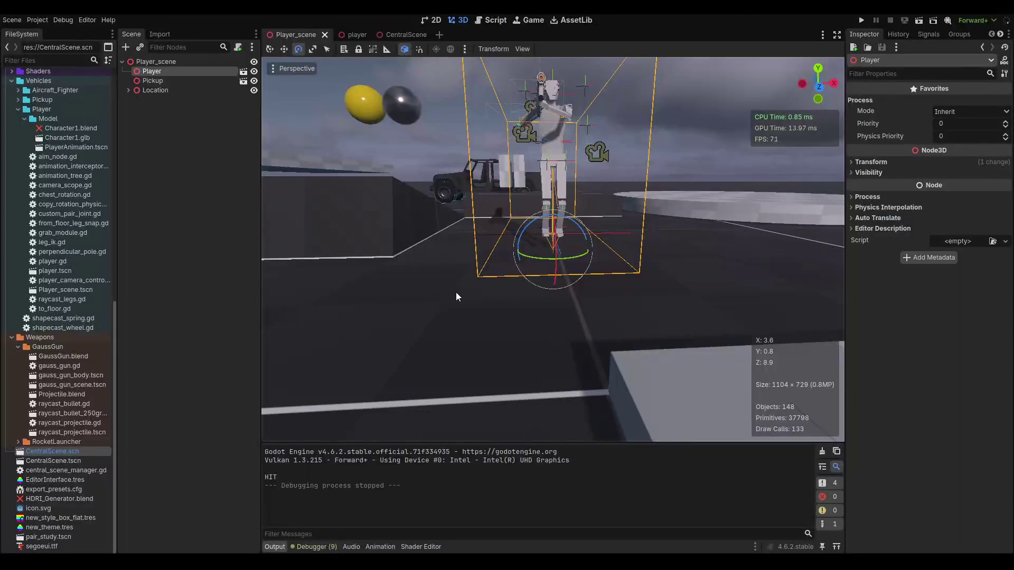
- Open animation_tree.gd and start a new line 36 with model.global_basis
left_click(494, 20)
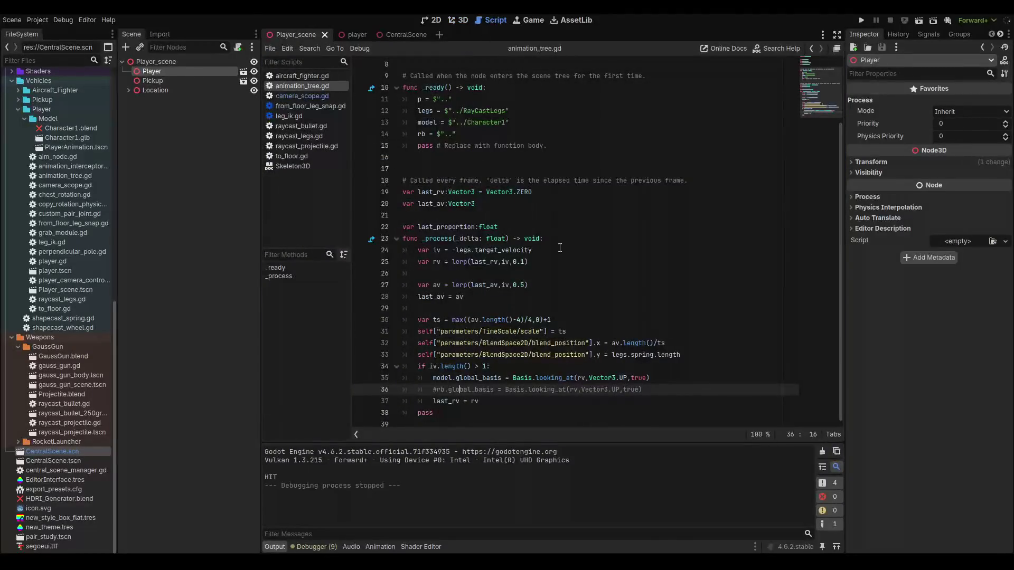
left_click(671, 379)
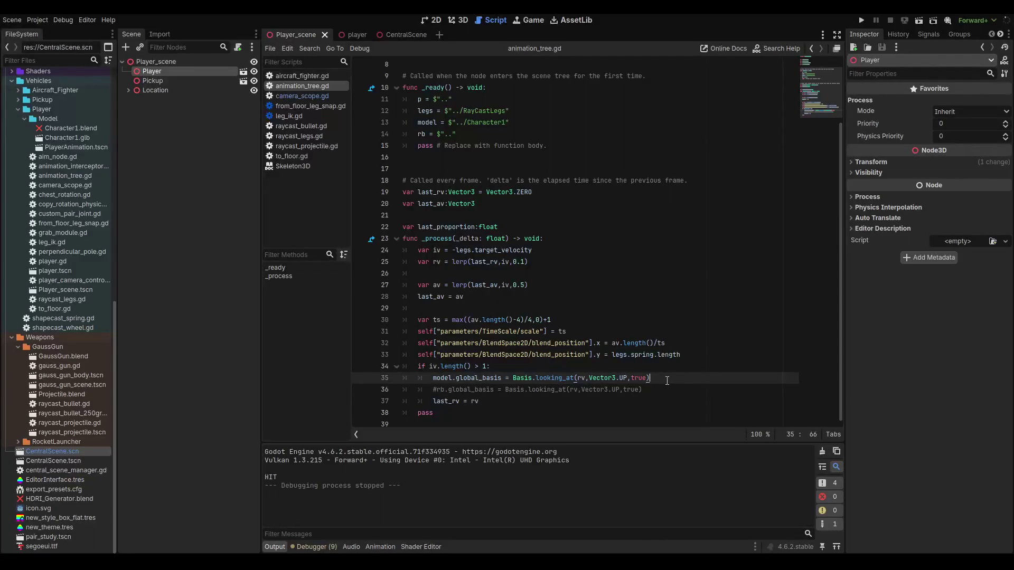
key("Return")
type("mo")
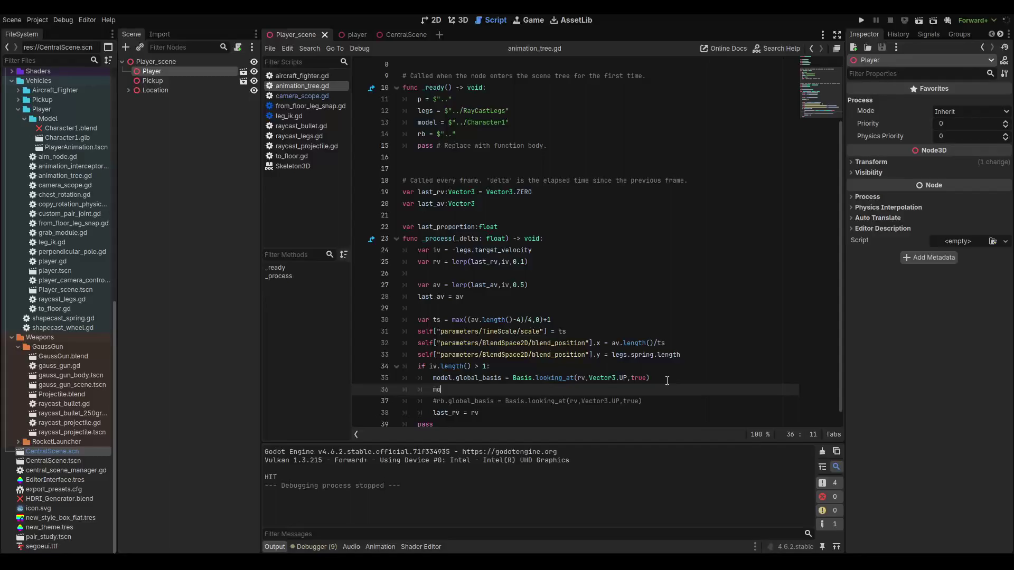
type("del.global")
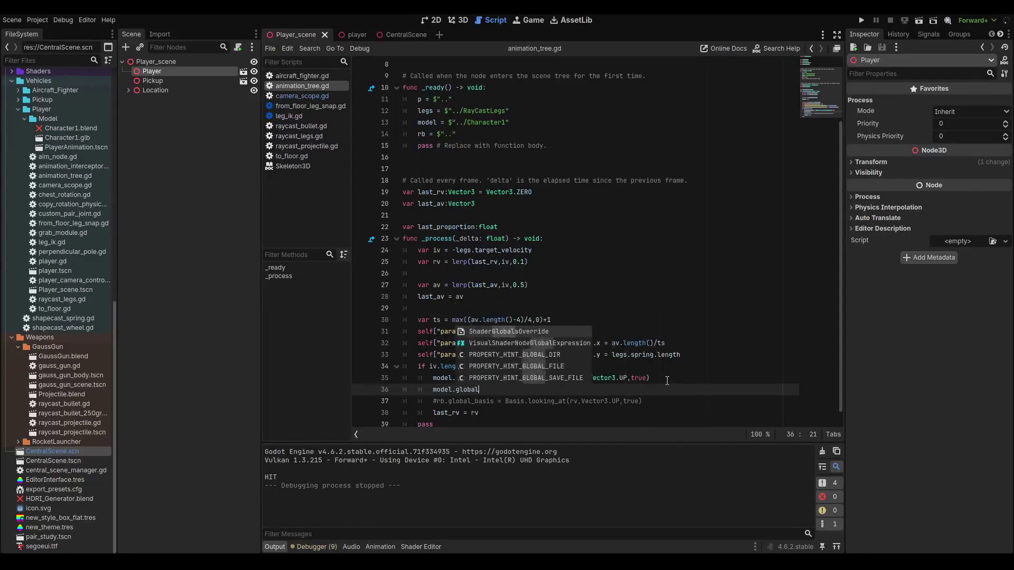
type("_basis")
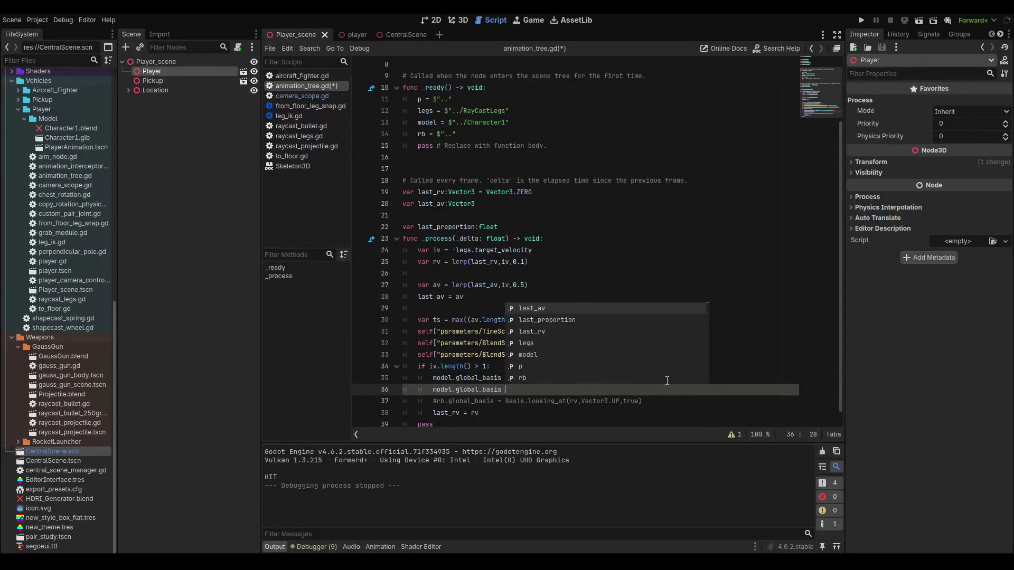
key("BackSpace")
key("BackSpace")
key("BackSpace")
type(".ro")
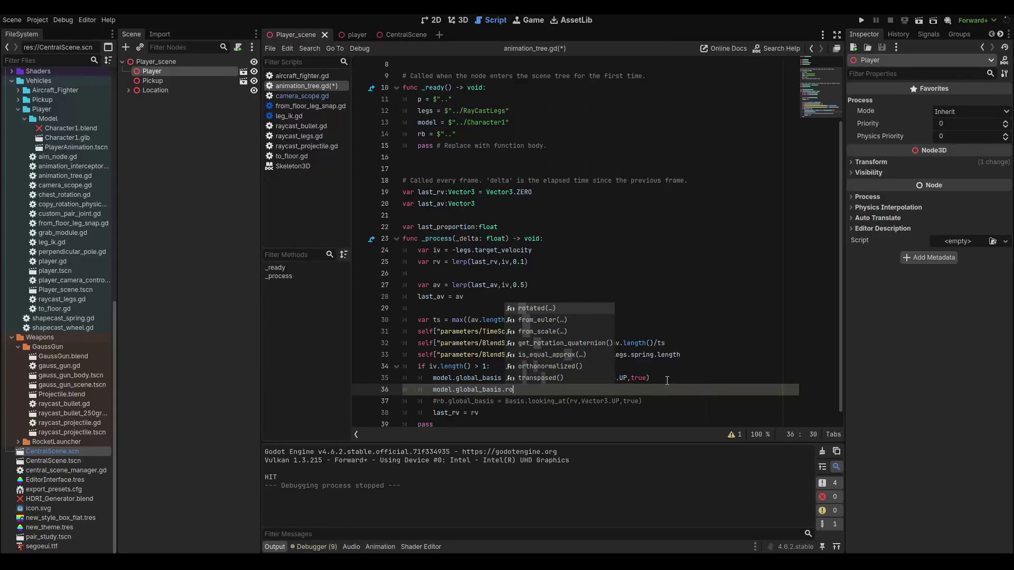
key("BackSpace")
key("BackSpace")
type("=")
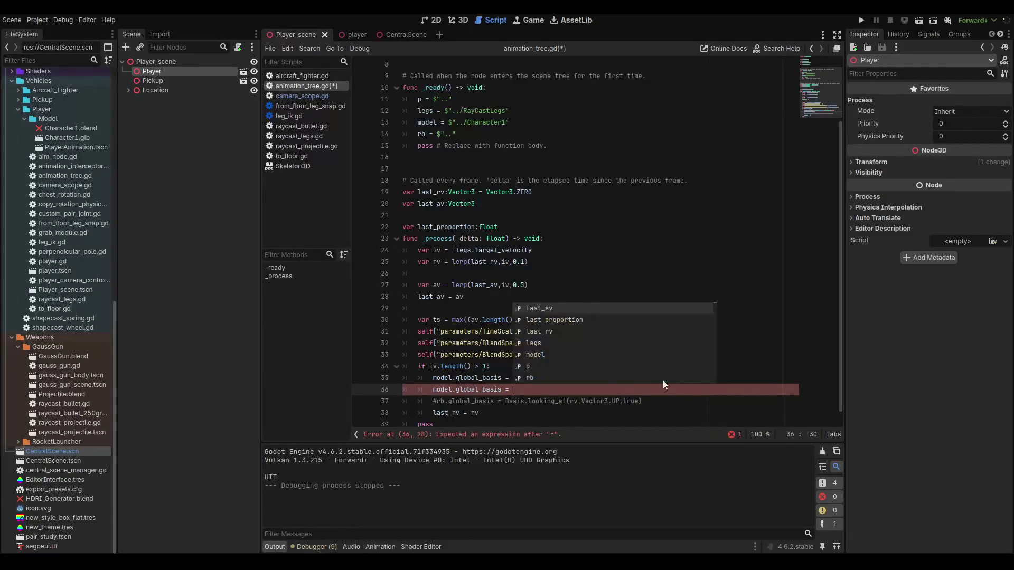
- Try a copied model.global_basis on the right-hand side, then turn the line into a *= assignment
left_click_drag(433, 389, 501, 390)
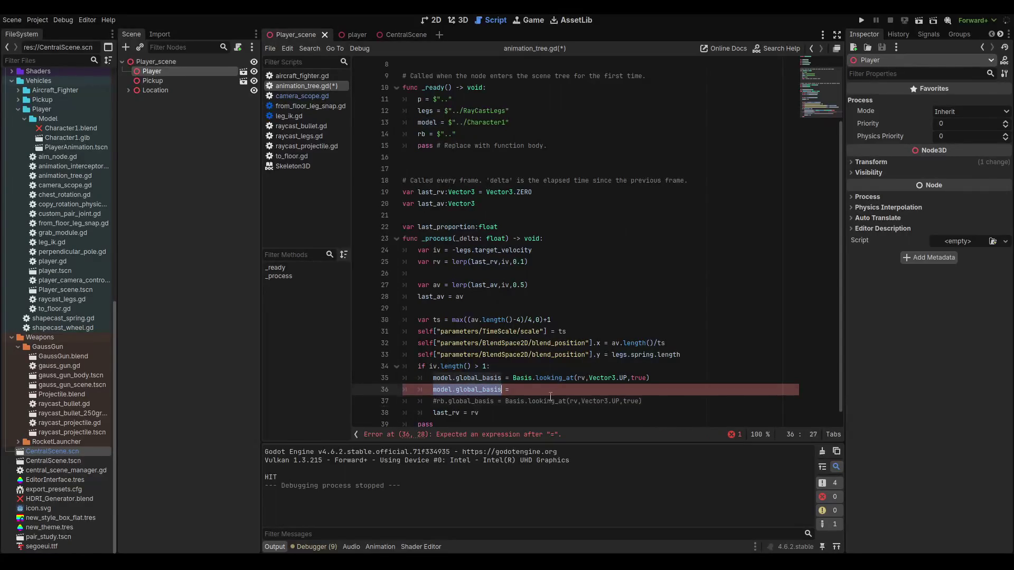
key("ctrl+c")
left_click(550, 395)
key("ctrl+v")
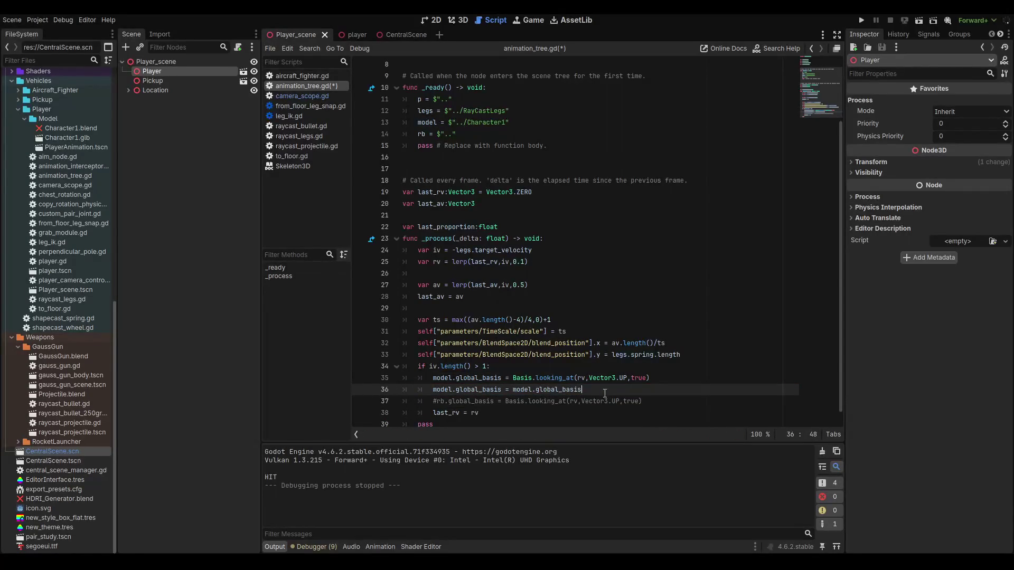
type(".rotat")
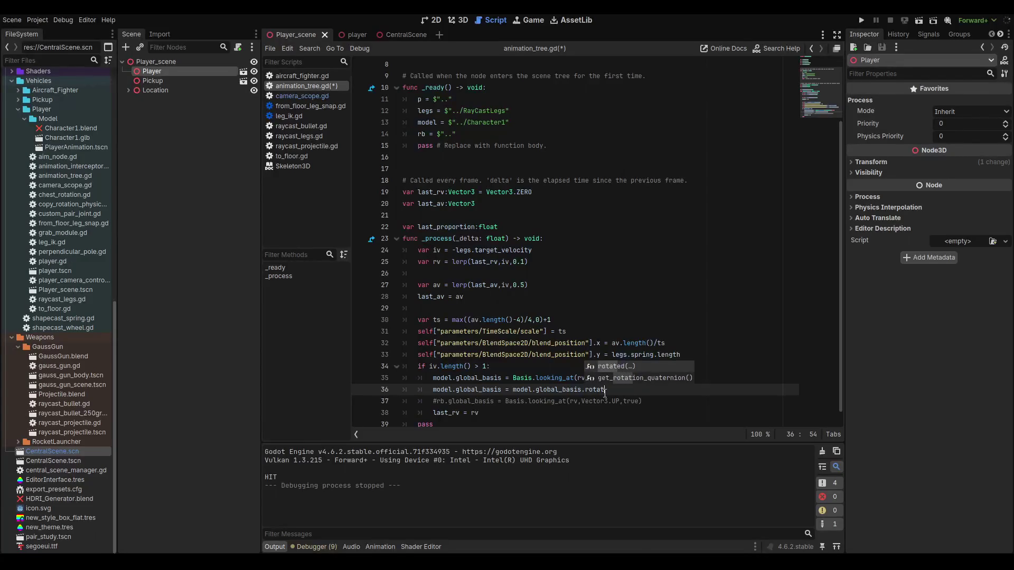
key("BackSpace")
key("BackSpace")
key("BackSpace")
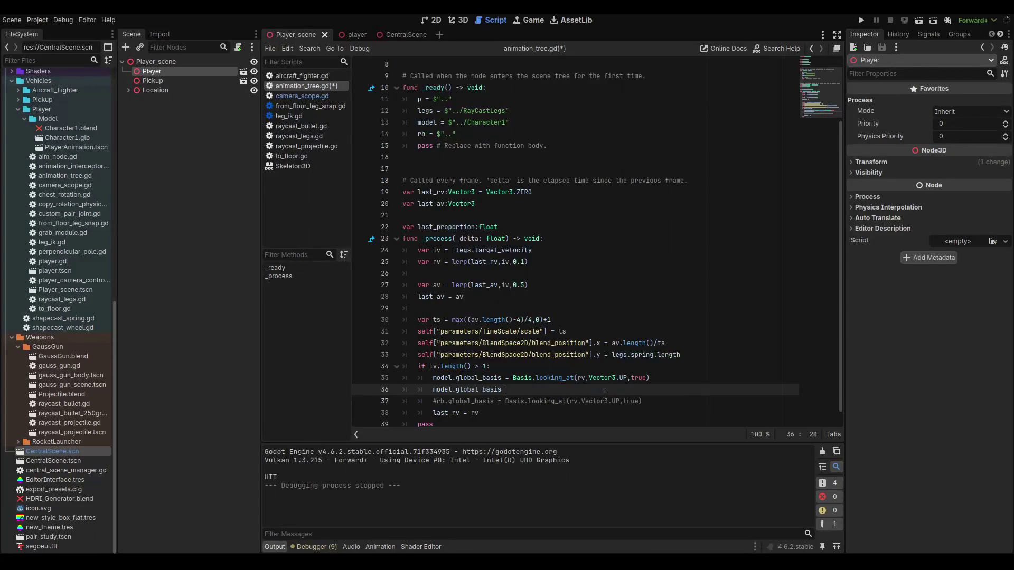
type("*=")
key("ctrl+space")
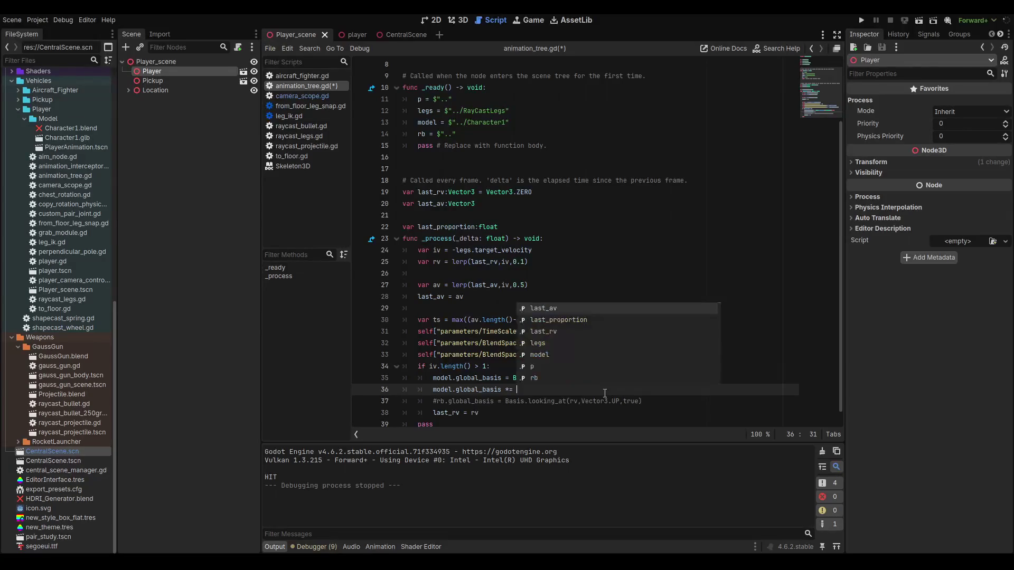
- Autocomplete Basis.IDENTITY.rotated(Vector3 as the multiplier on line 36
type("basi")
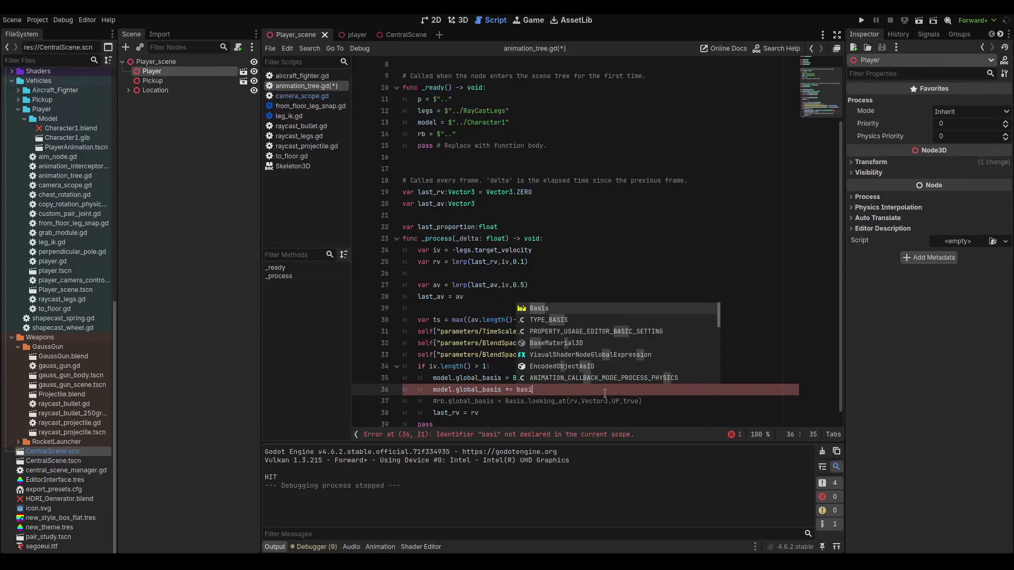
key("Down")
key("Down")
key("Return")
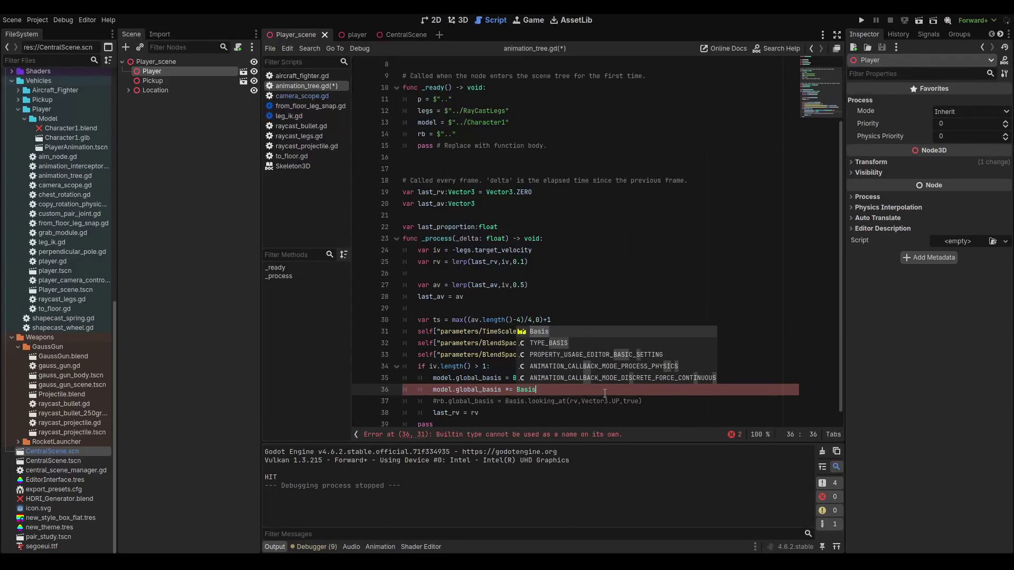
type(".i")
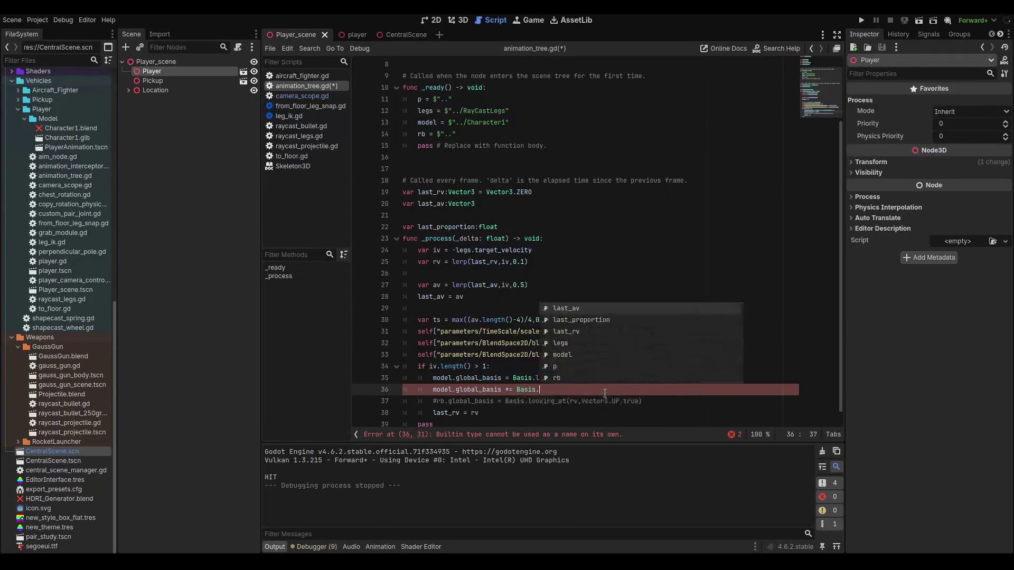
key("Return")
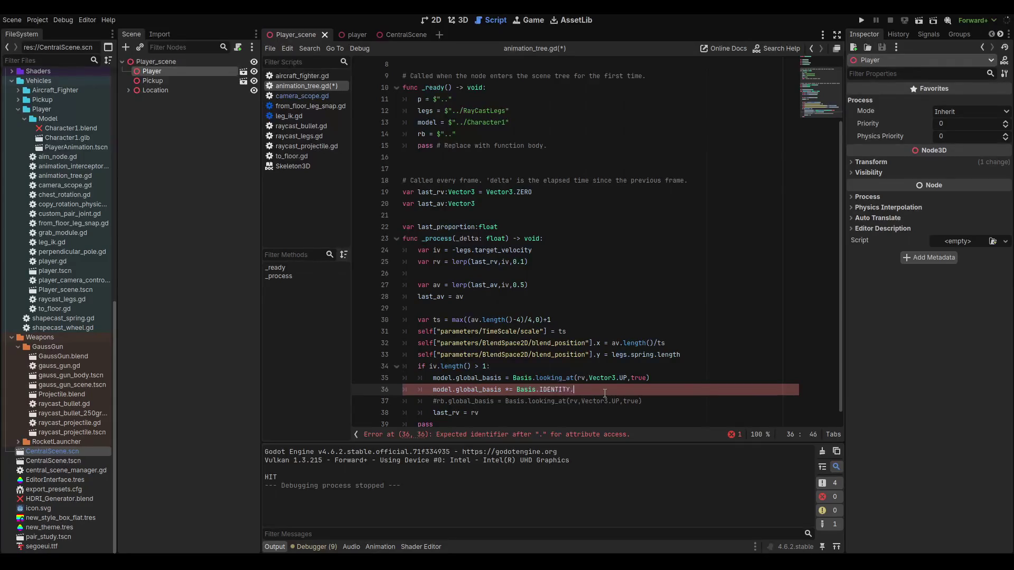
type(".rotat")
key("Return")
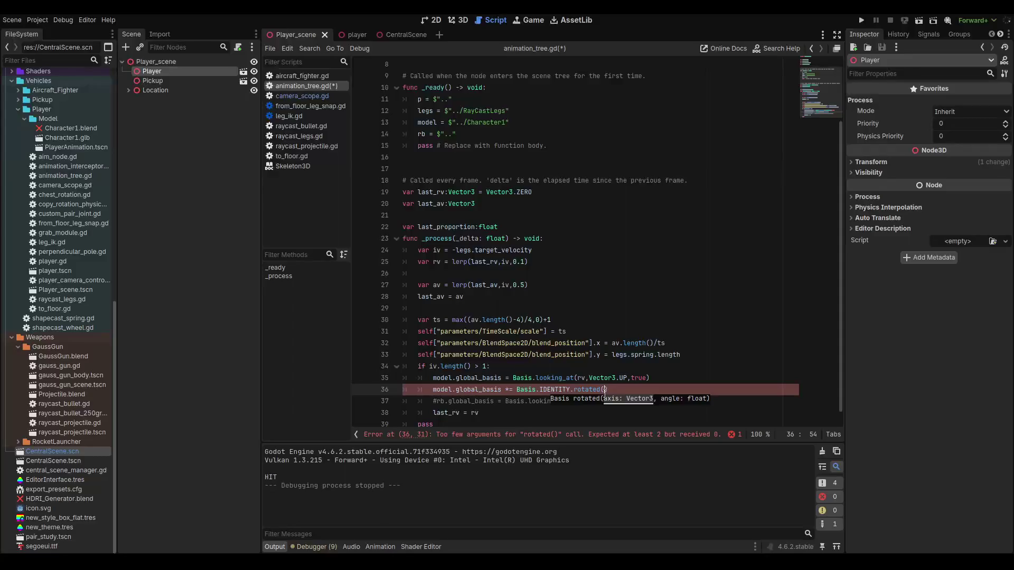
type("VEc")
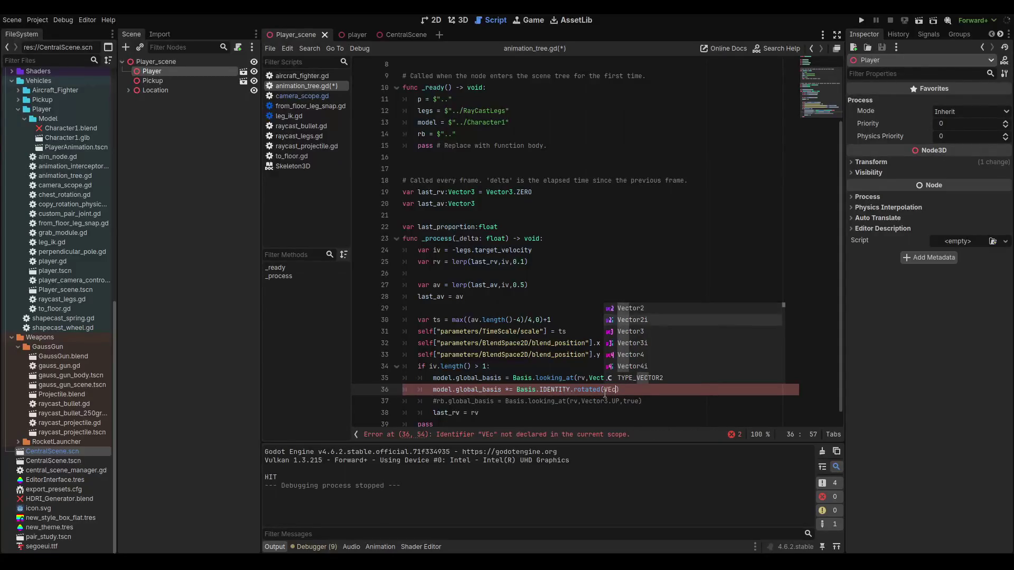
key("Down")
key("Return")
- Finish the rotation with the FORWARD axis and angle 0.5, then save and run
type(".")
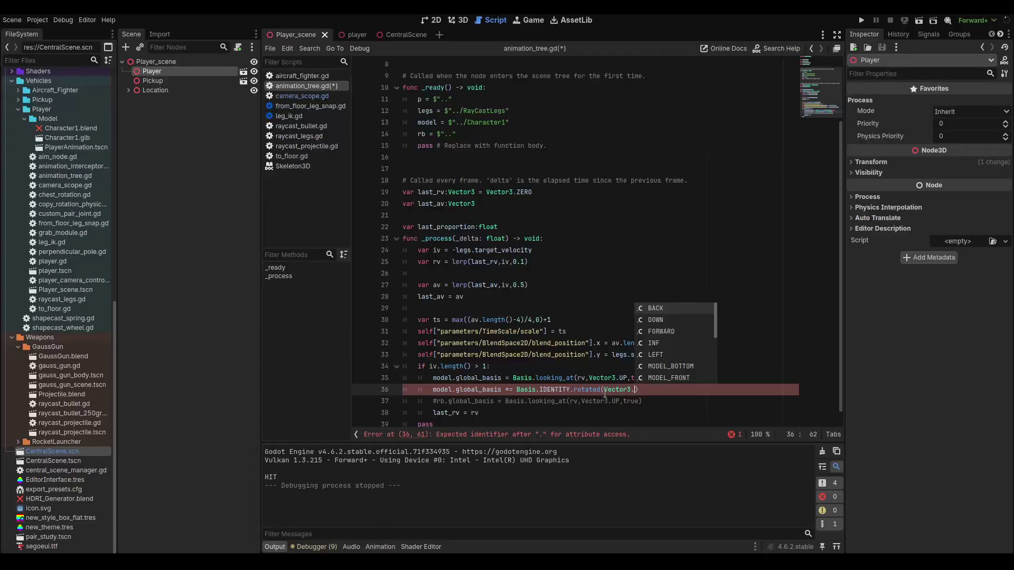
type("F")
key("Return")
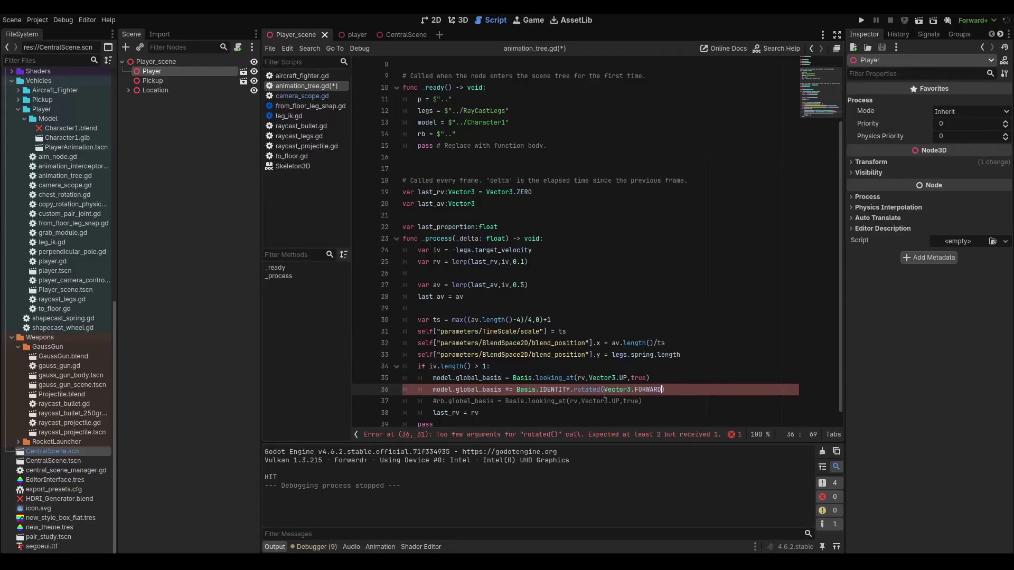
type(",")
type("0.5")
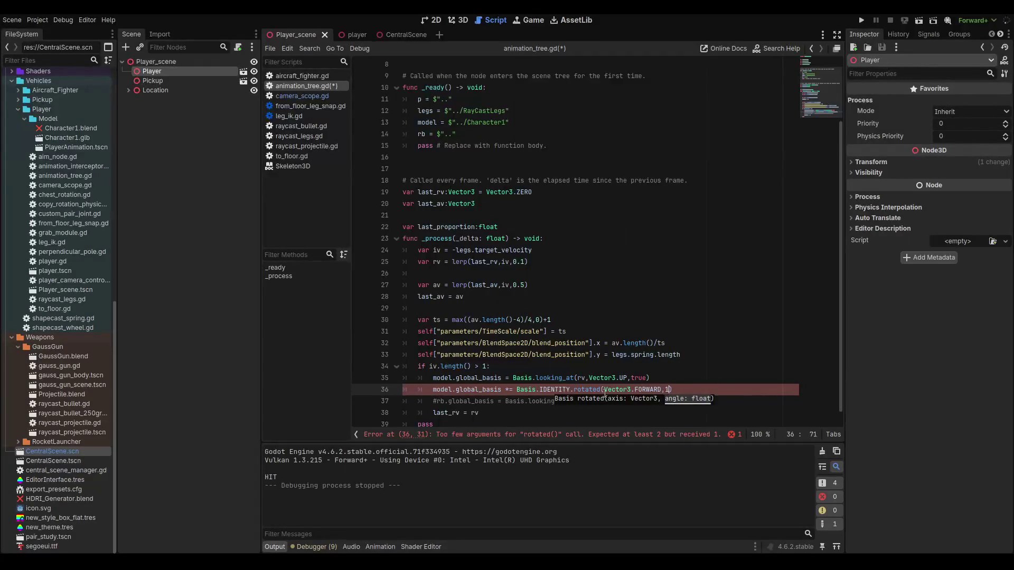
key("F5")
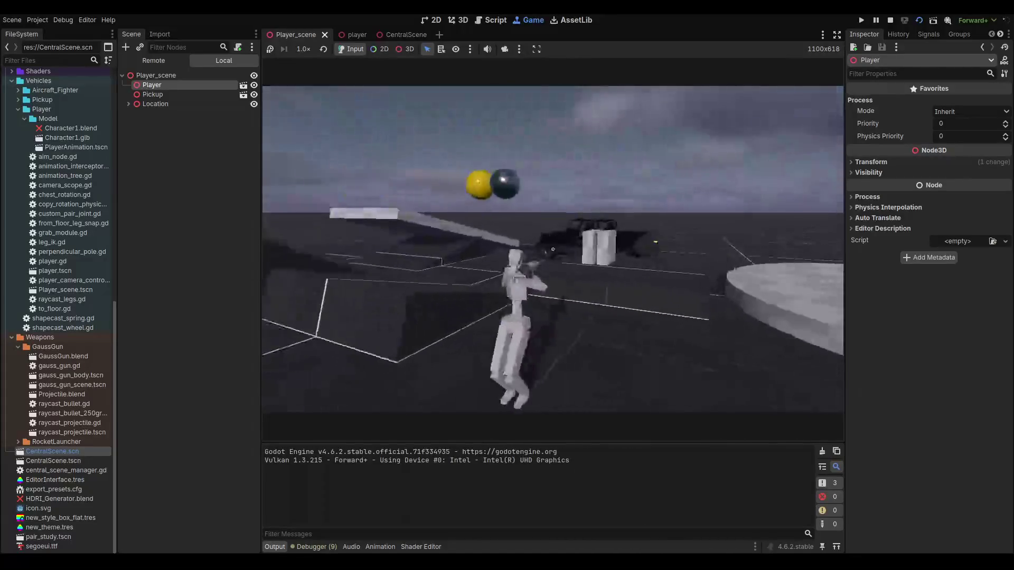
- Stop the game, change the tilt angle to 0.2, and run it again
key("F8")
key("BackSpace")
key("BackSpace")
key("BackSpace")
type("0.2")
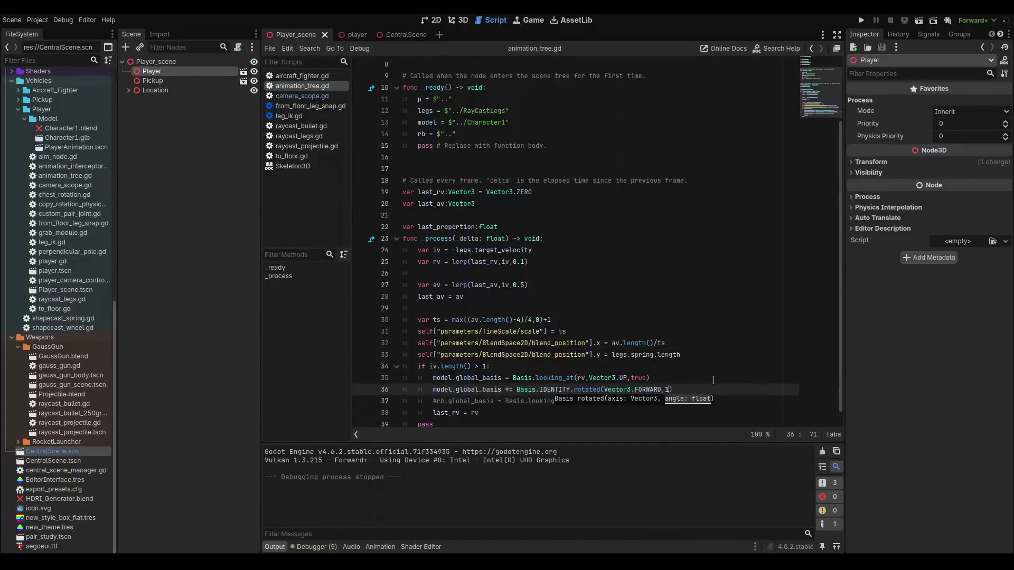
key("F5")
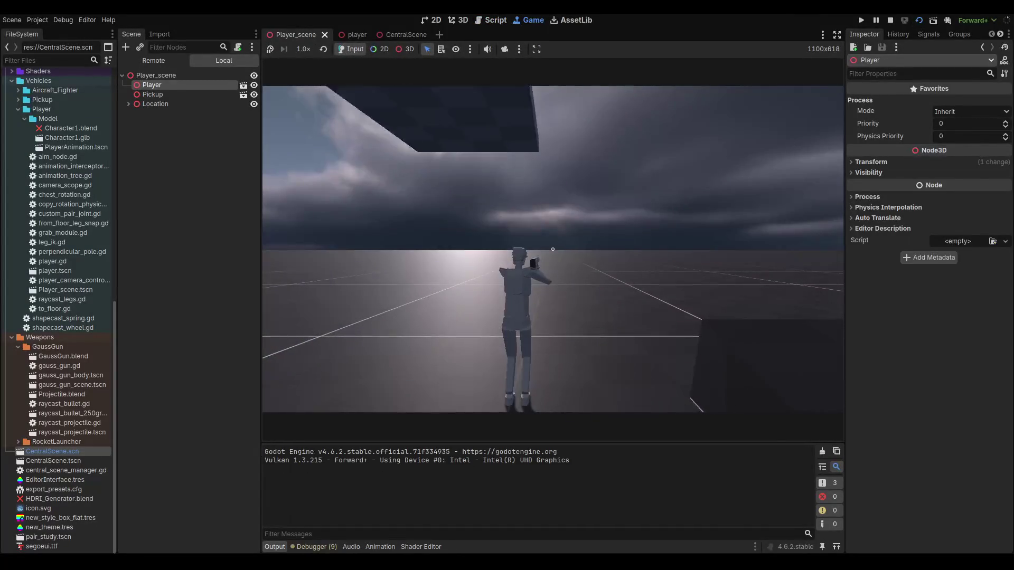
- Stop the game and retest the tilt with an angle of 0
key("F8")
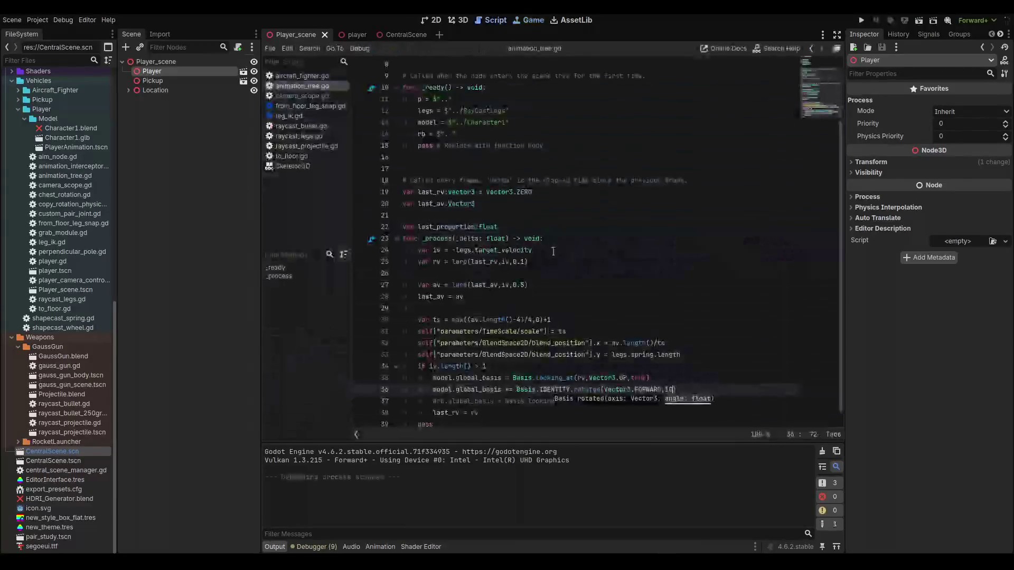
type("0")
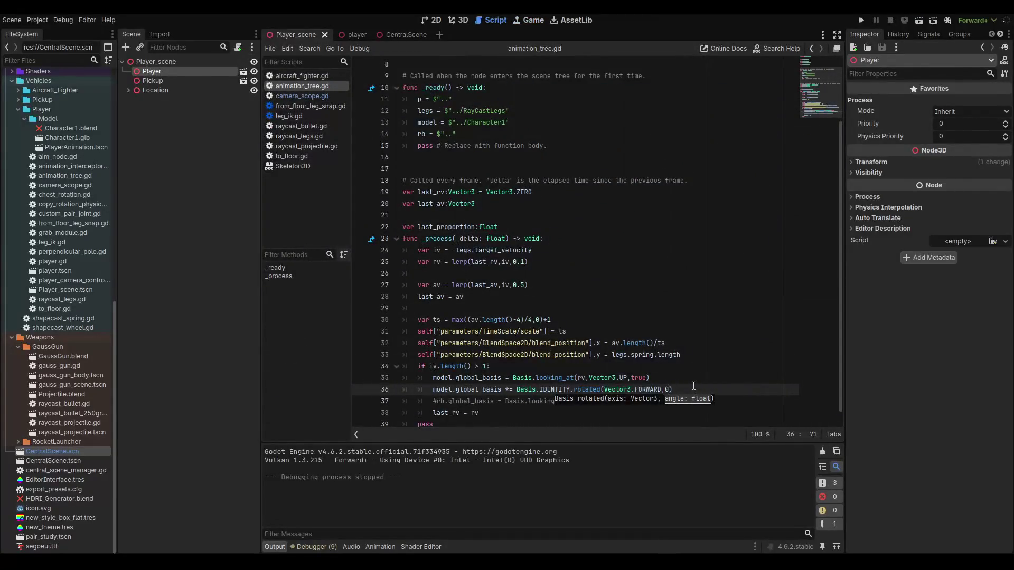
key("F6")
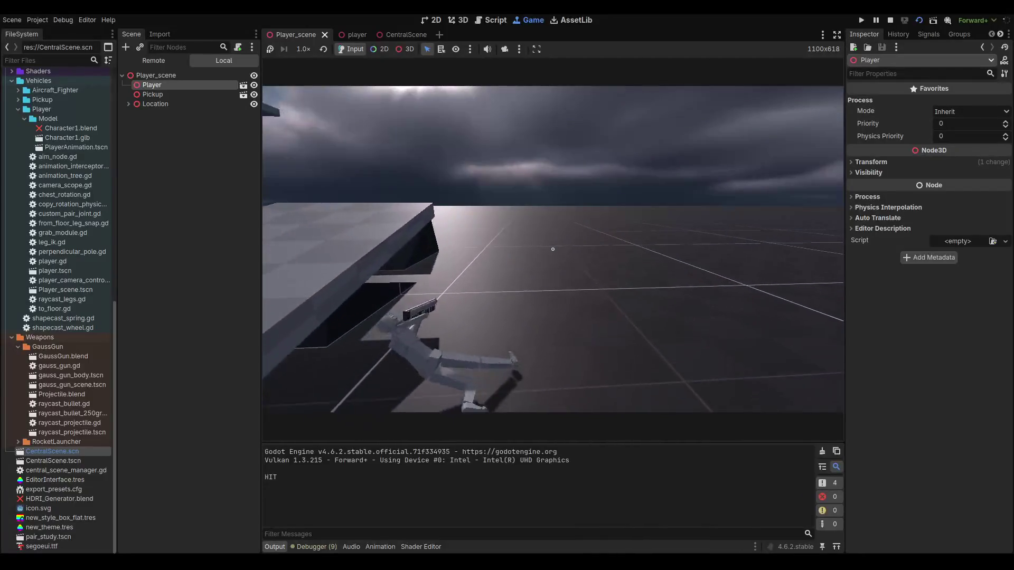
- Set the angle to 1, test it in-game, then stop and open a new line below line 36
key("F8")
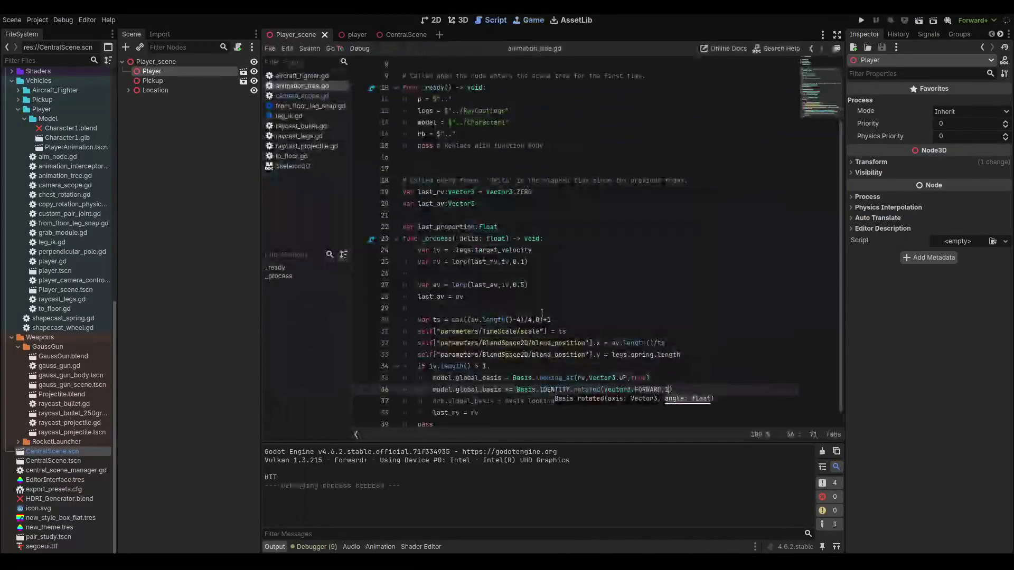
type(")")
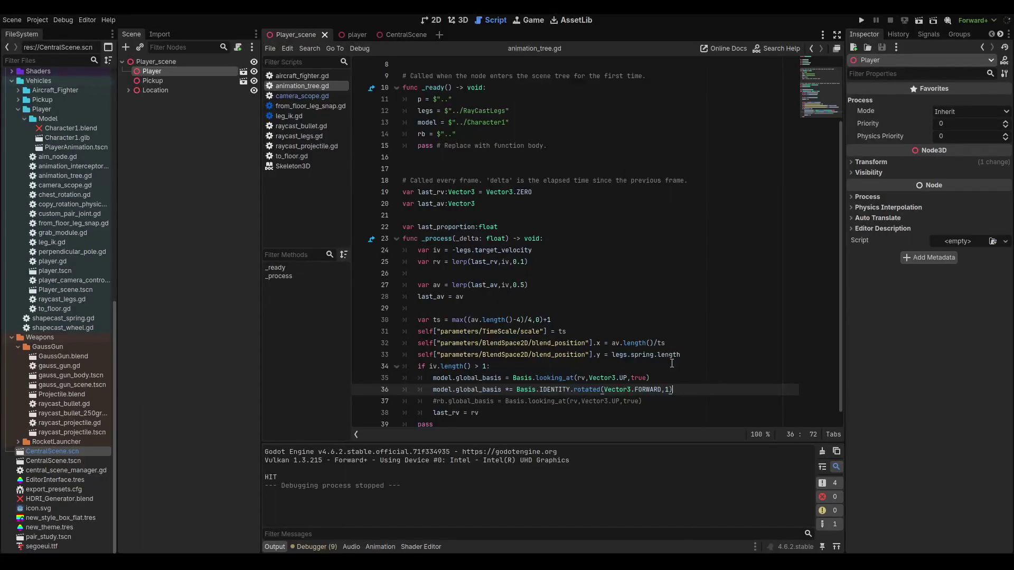
scroll(670, 362, "down", 1)
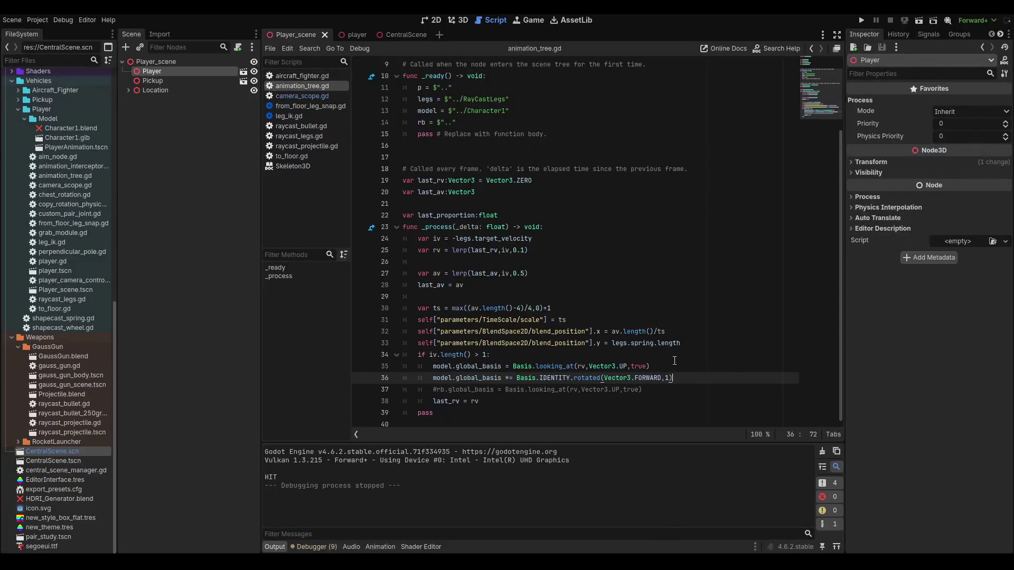
key("F5")
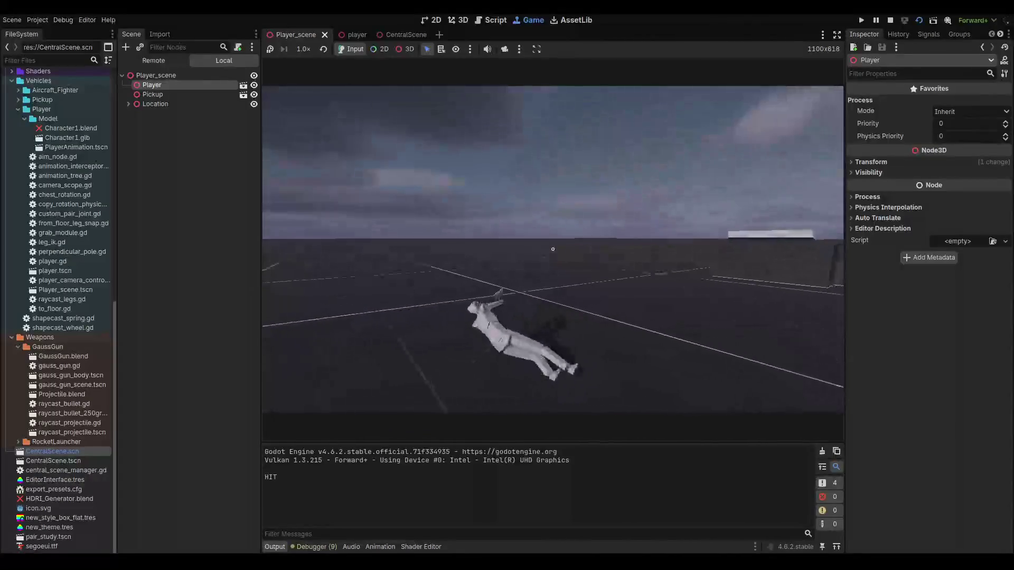
key("F8")
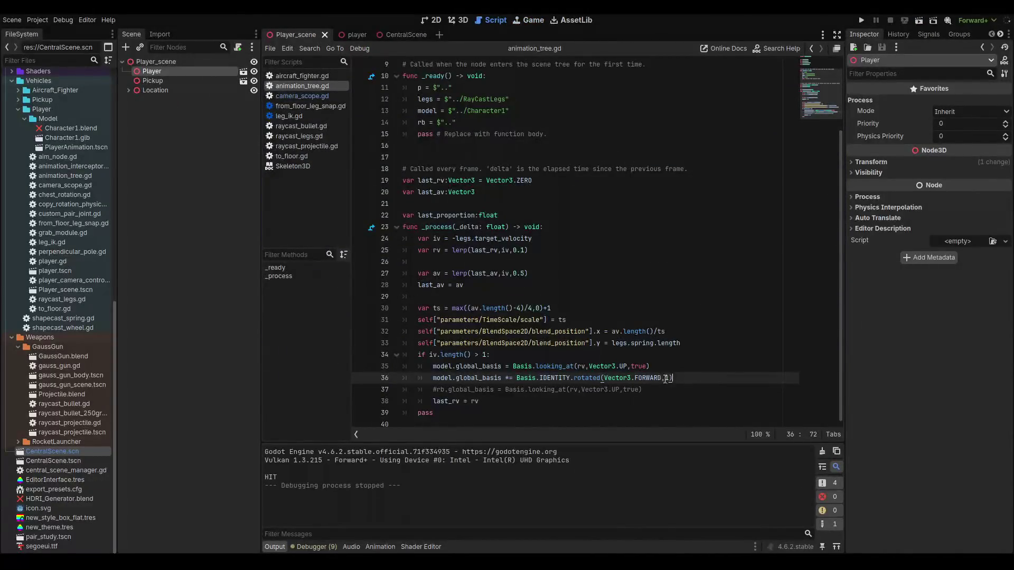
mouse_move(661, 384)
key("Return")
- Write line 37 multiplying model.global_basis by Basis.IDENTITY.rotated(Vector3.LEFT, …) and run the game
type("m")
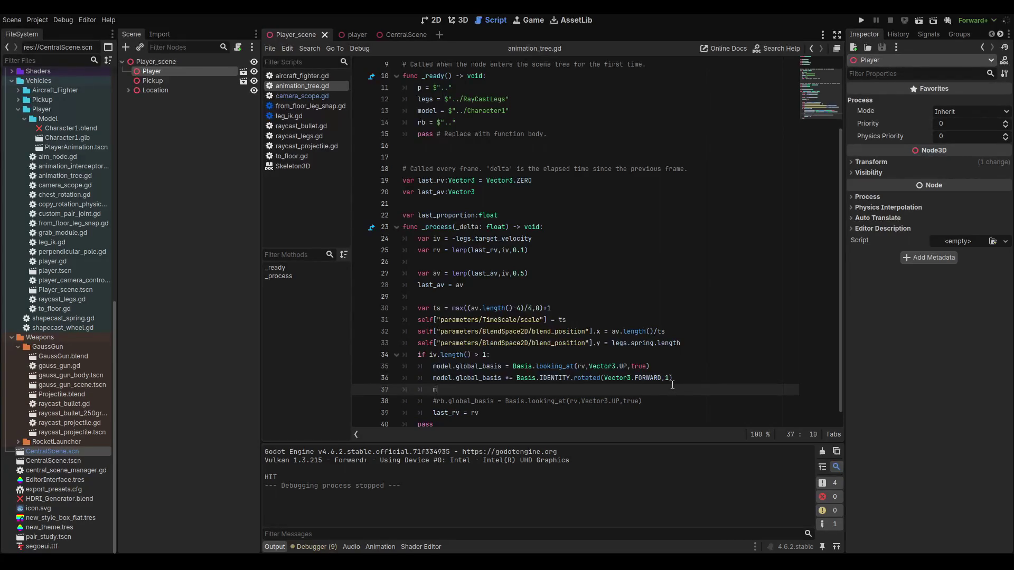
type("odel.glob")
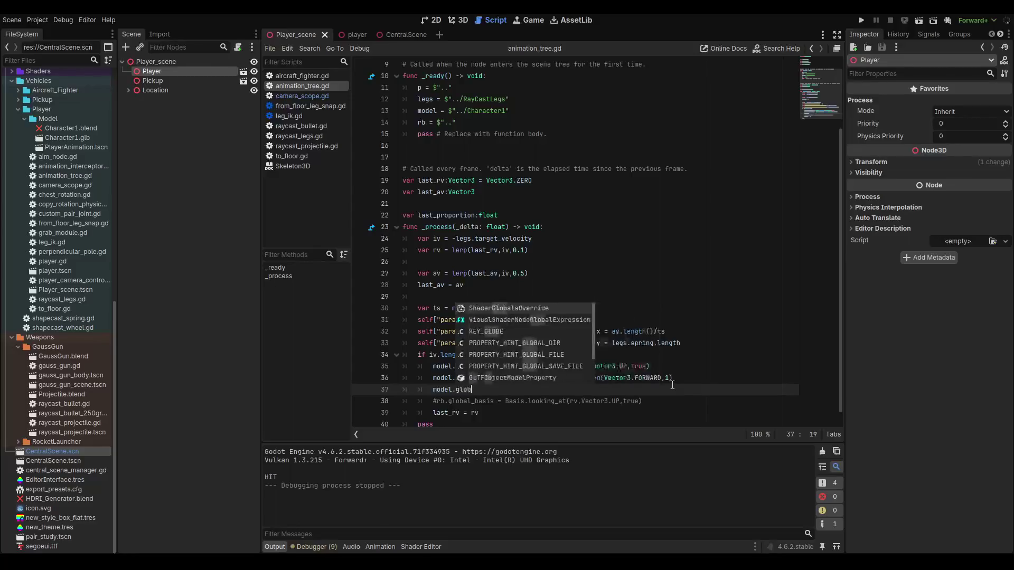
type("al_basis *=")
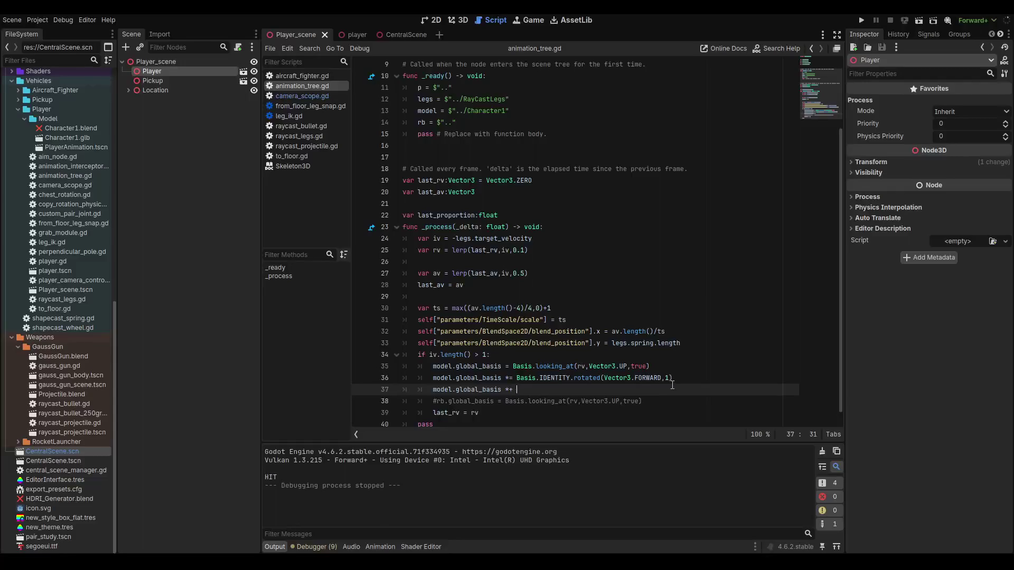
key("BackSpace")
key("BackSpace")
type("= basis")
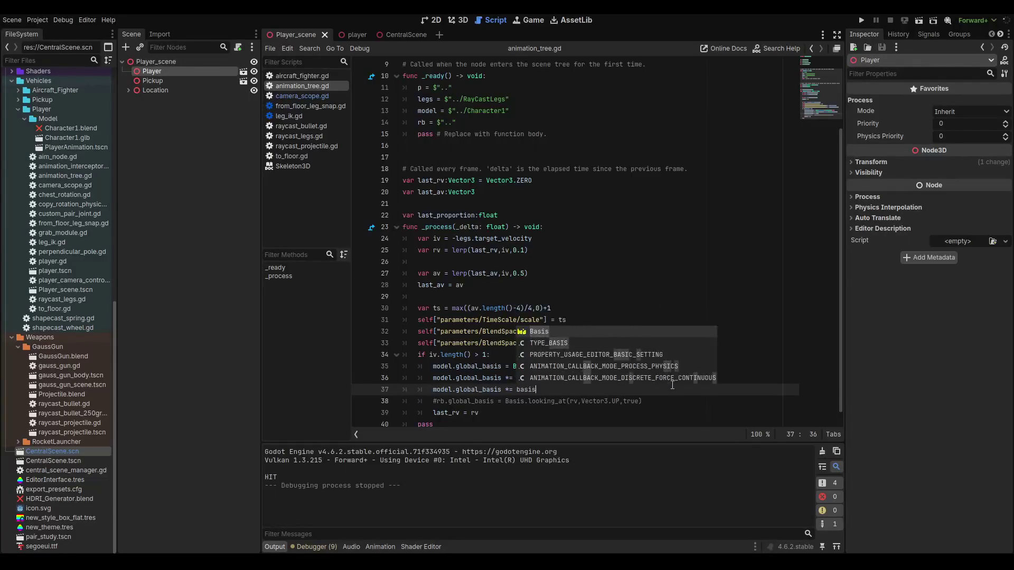
key("Escape")
key("BackSpace")
key("BackSpace")
key("BackSpace")
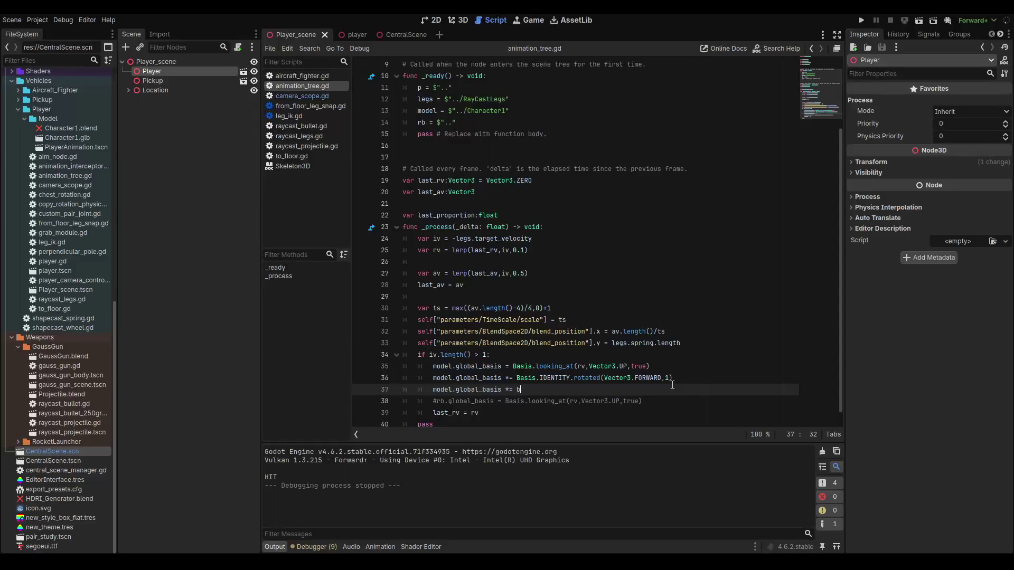
type("Basis.")
type("IDENTITY.")
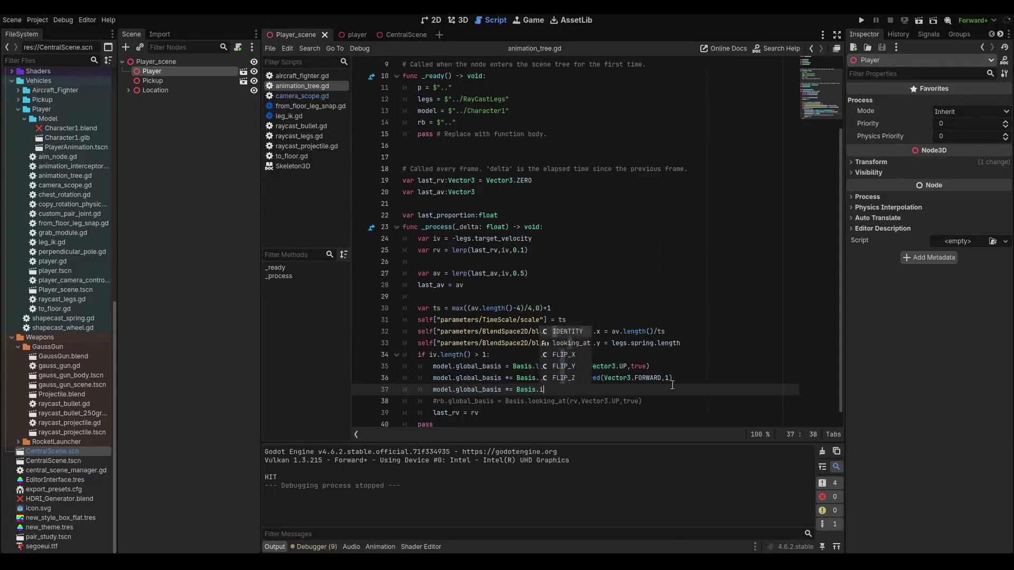
type("rotate")
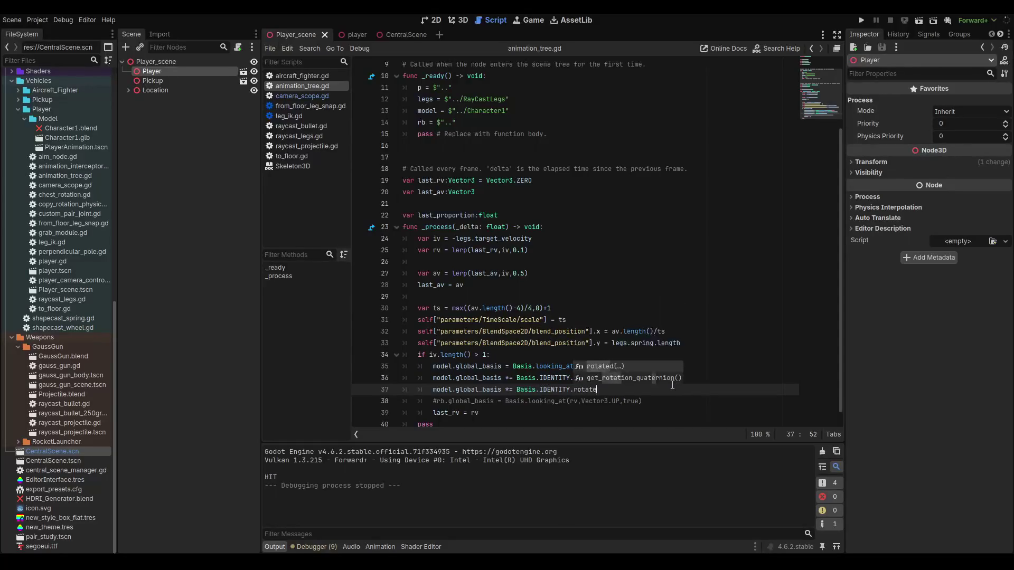
type("d(Vector3.")
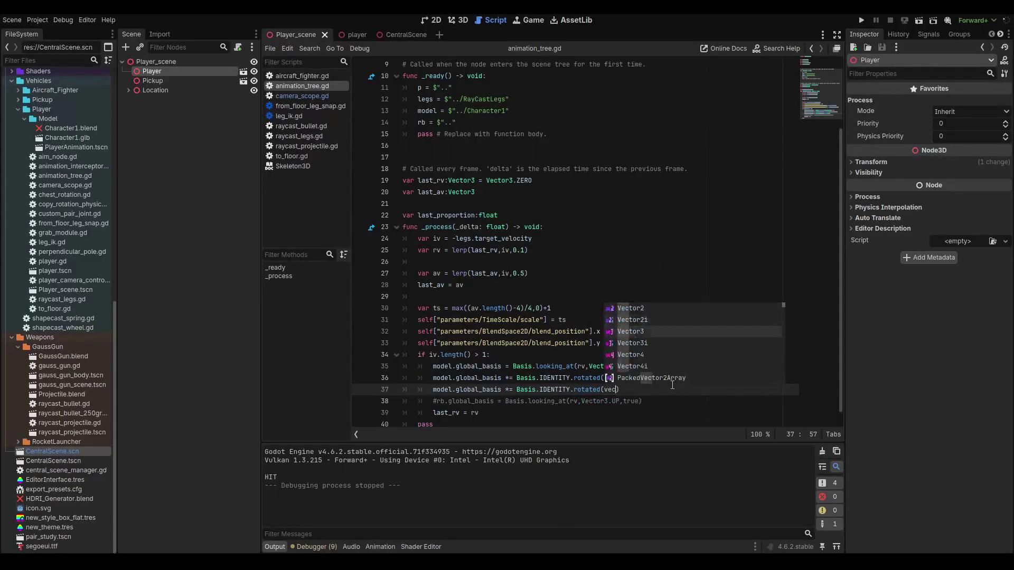
type("LEFT,")
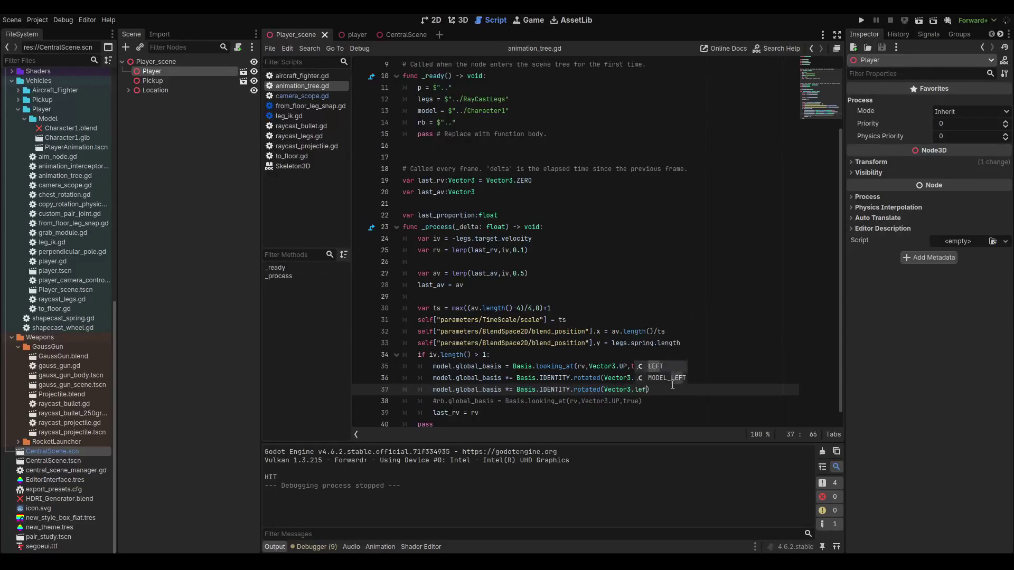
key("Escape")
key("F5")
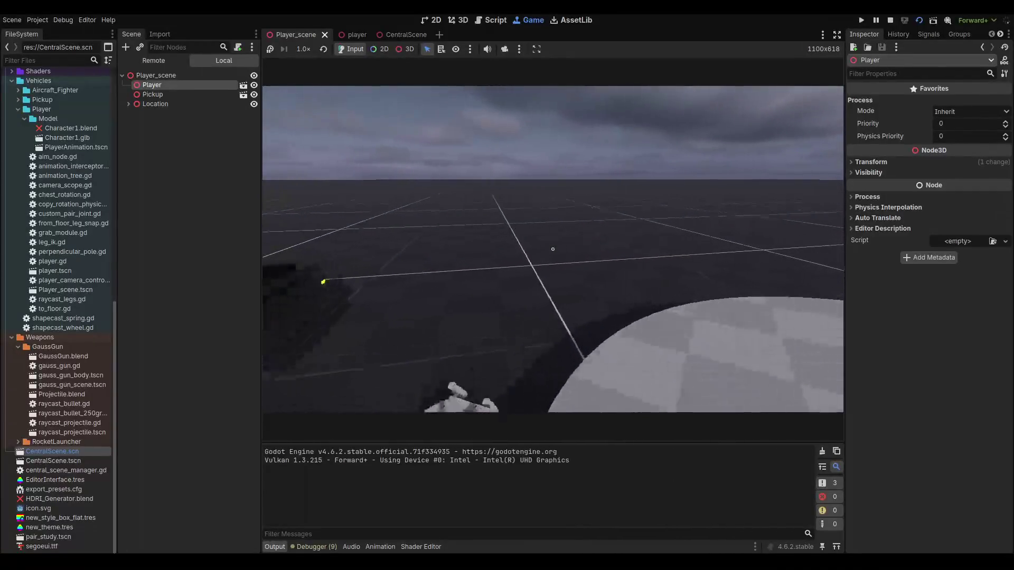
- Stop the game, adjust the angle value, and run again to test both tilts together
key("F8")
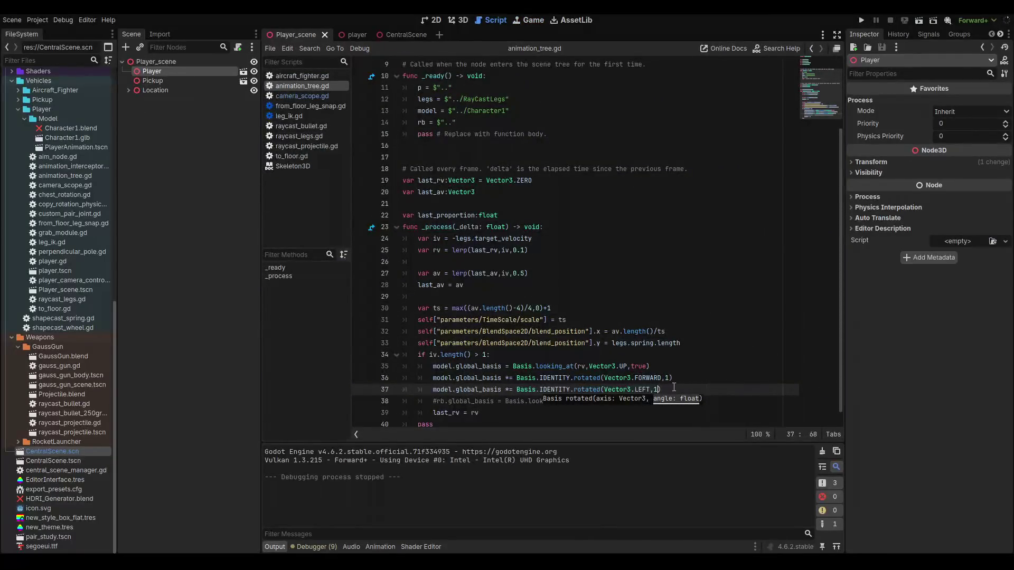
type("5")
key("Up")
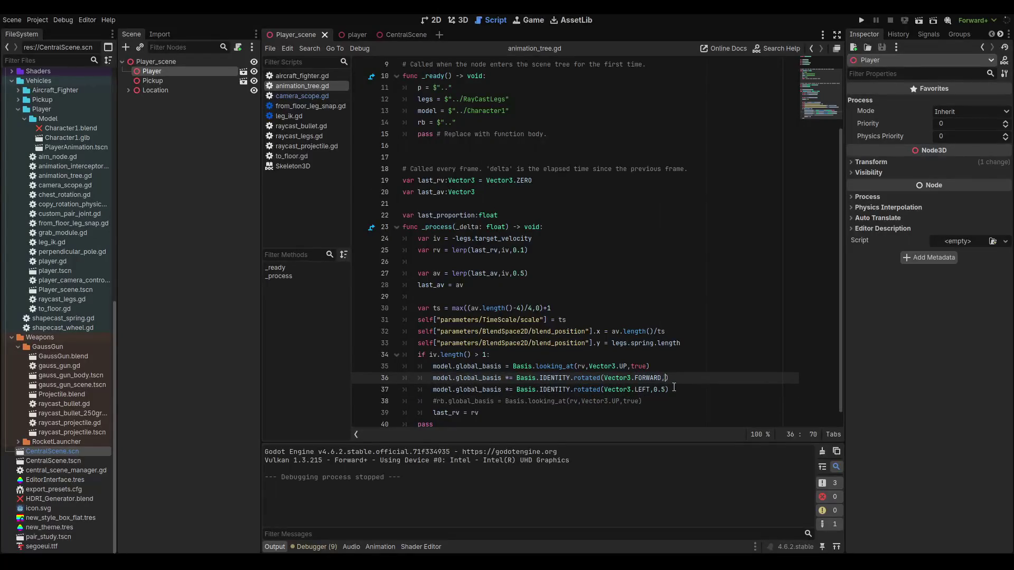
key("F5")
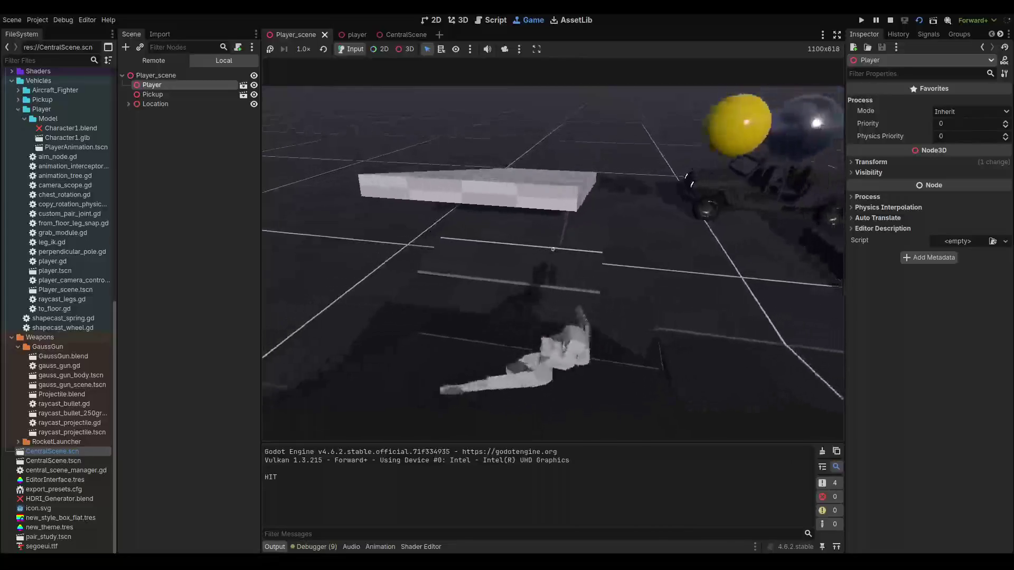
- Stop the game and open a new line under the velocity check in animation_tree.gd
key("F8")
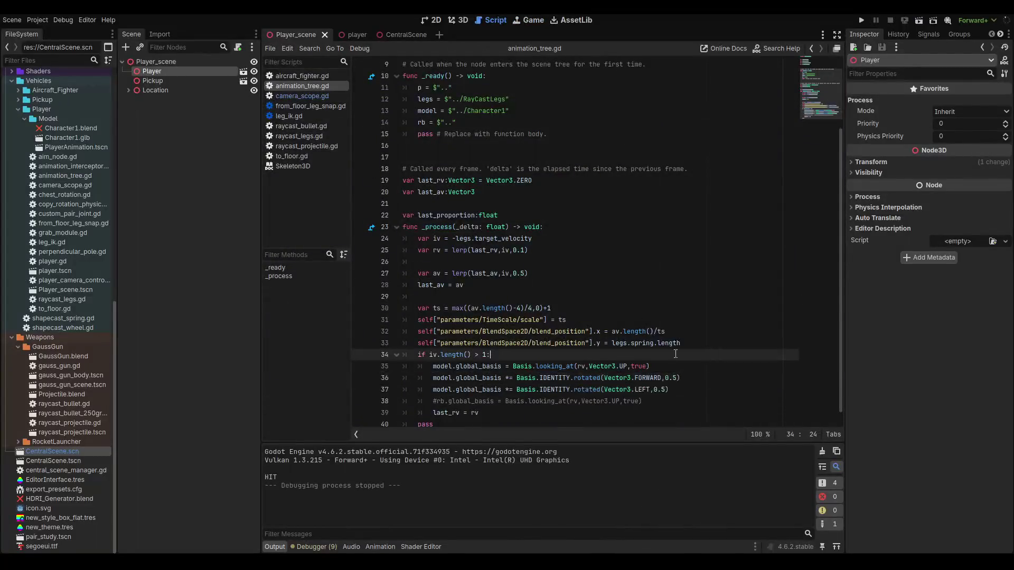
scroll(686, 346, "down", 1)
left_click(685, 344)
left_click(691, 355)
left_click(697, 367)
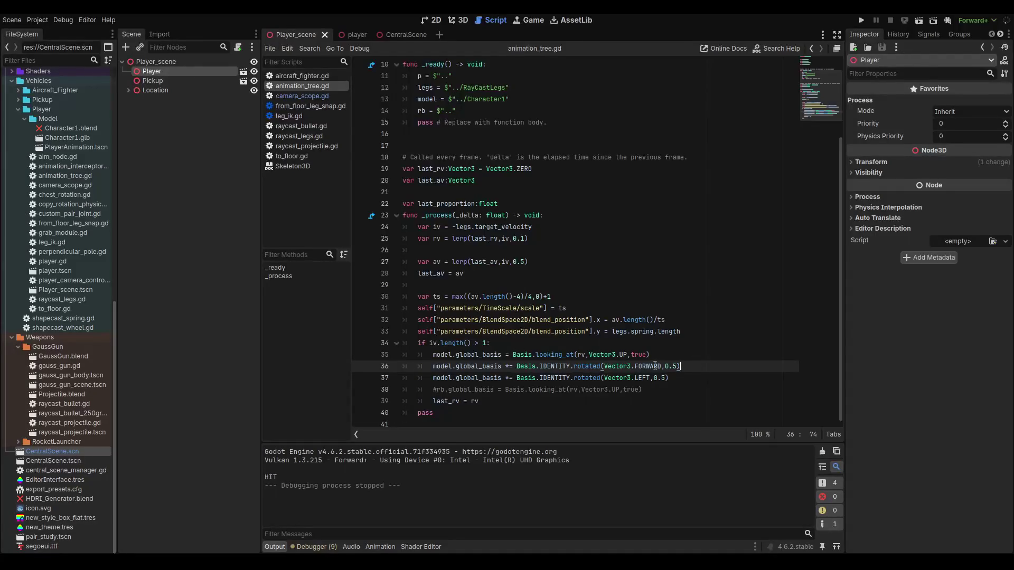
left_click(691, 350)
left_click(698, 339)
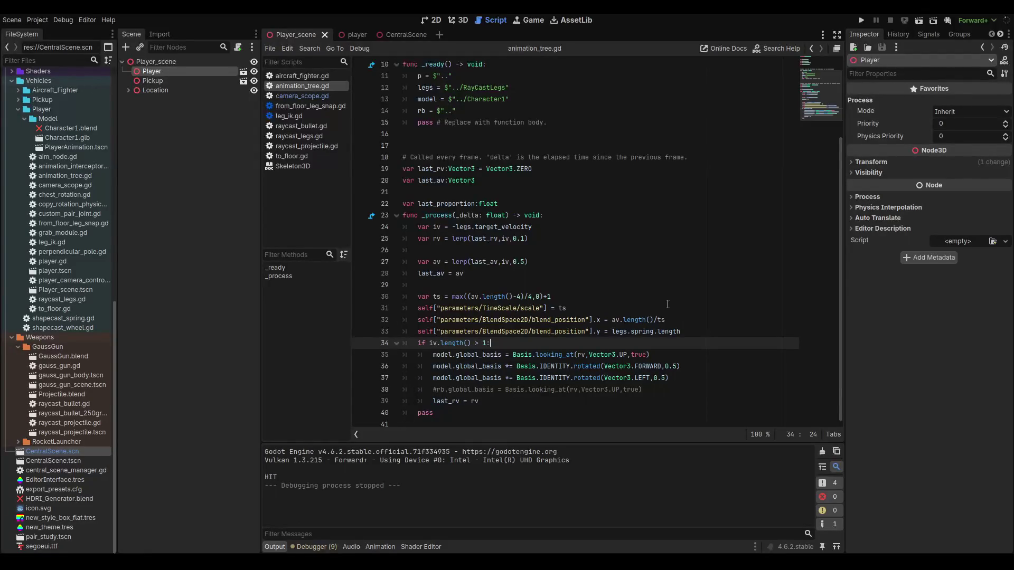
key("Return")
- Declare var gravity:Vector3 = Utils.get_gravity(rb) on line 35
type("var gra")
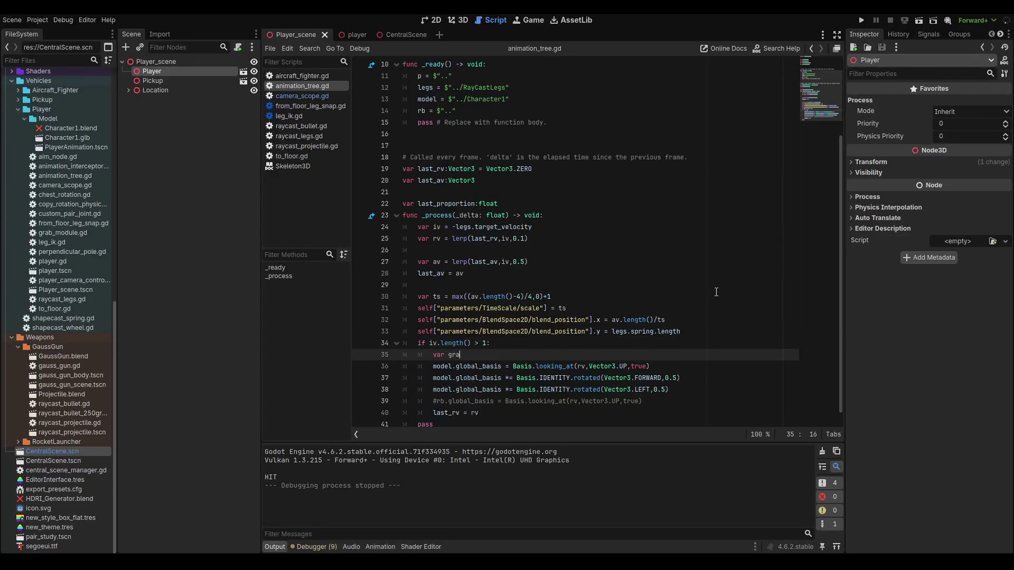
key("BackSpace")
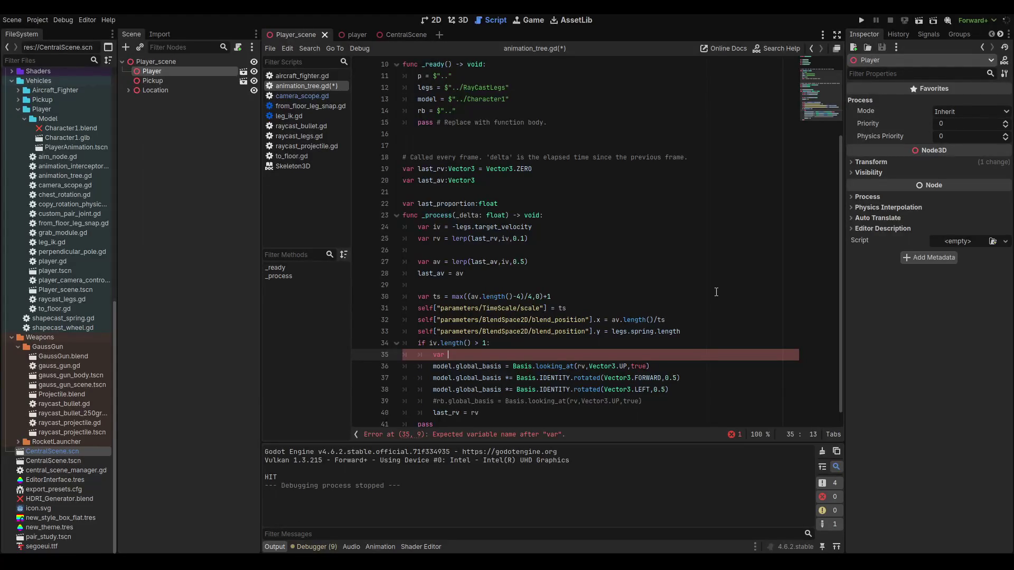
type("grav")
type("ity")
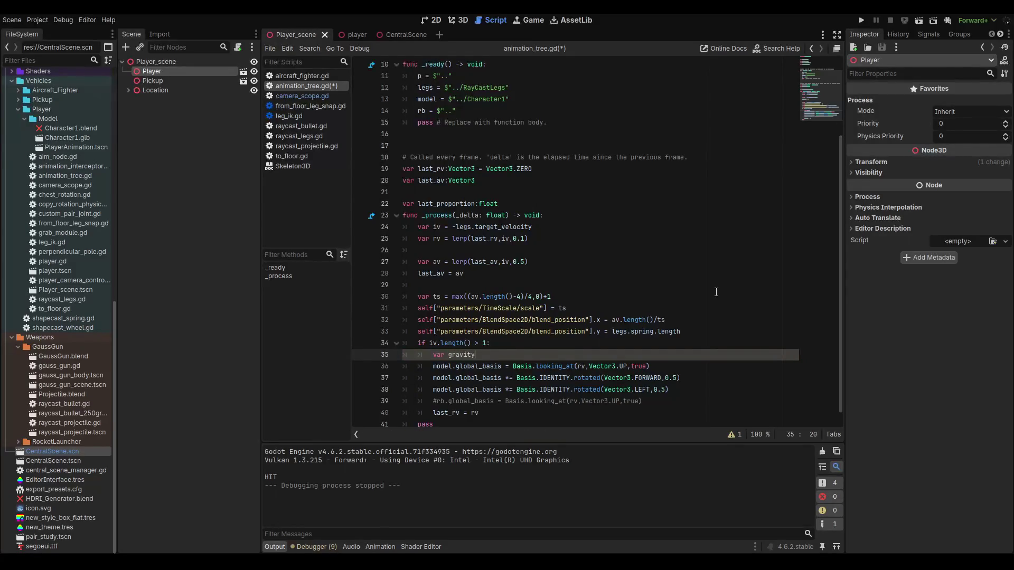
type(":Vec")
key("Return")
type("= ")
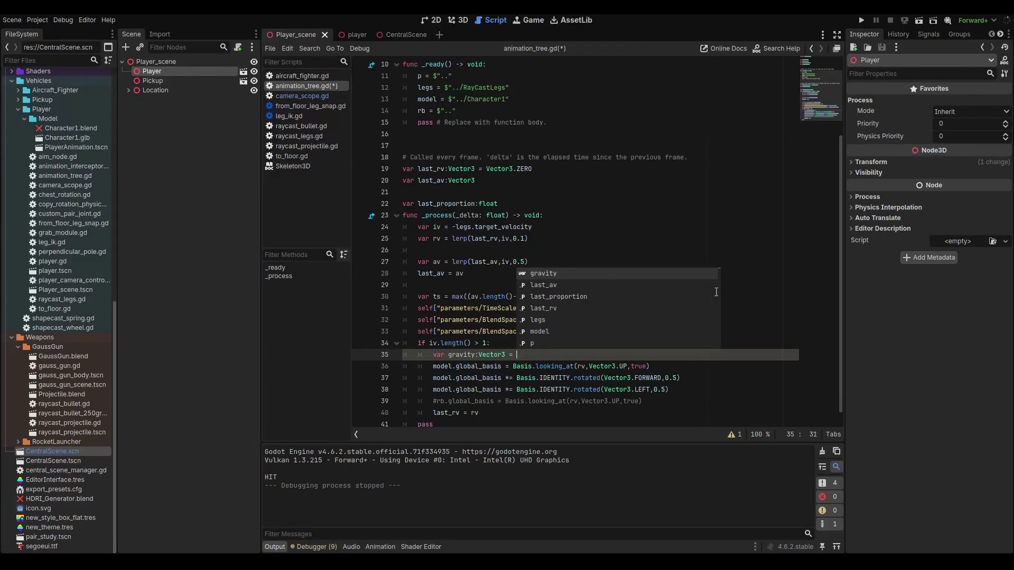
type("get")
key("BackSpace")
key("BackSpace")
key("BackSpace")
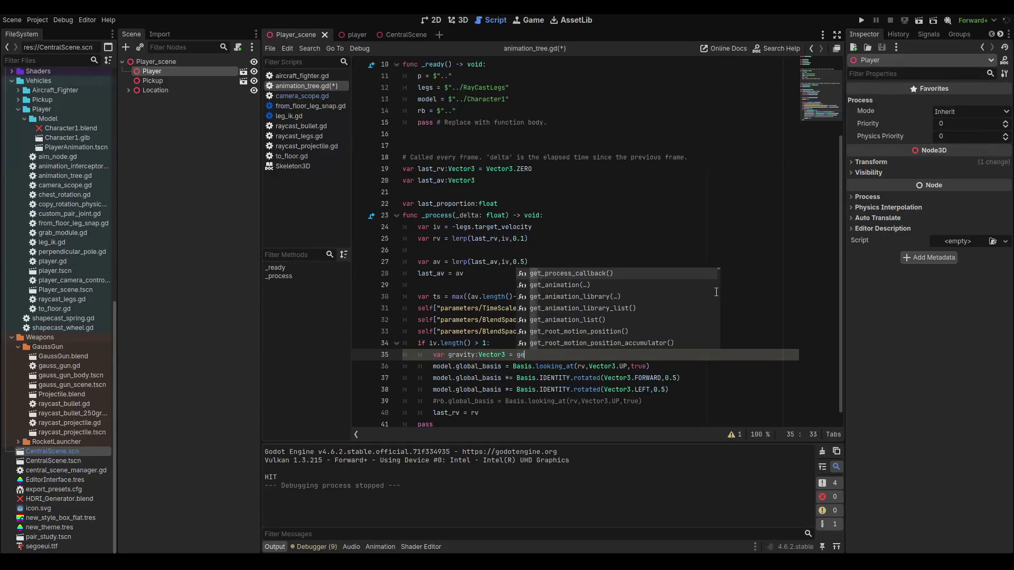
type("util")
key("Return")
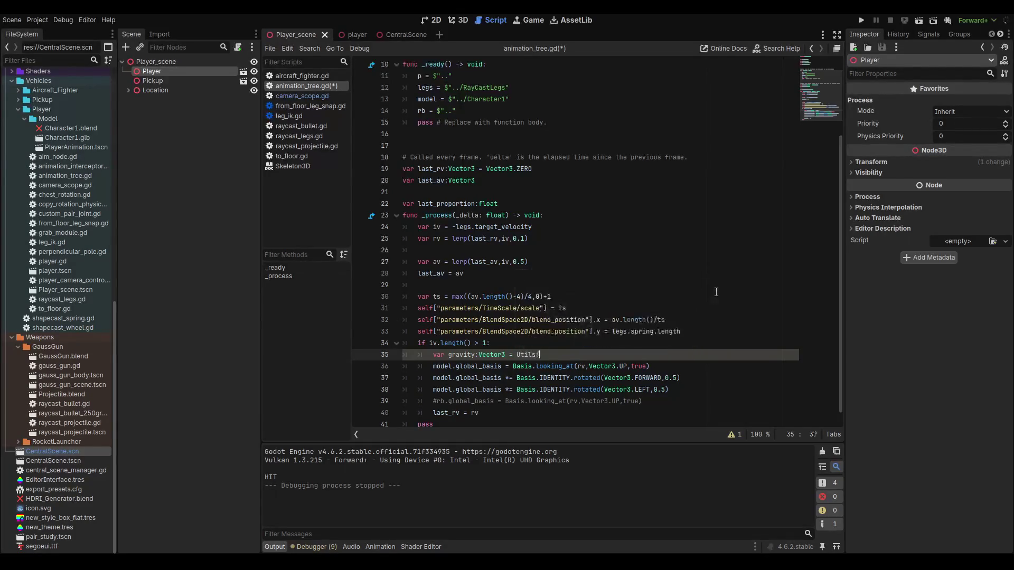
type(".gr")
key("Down")
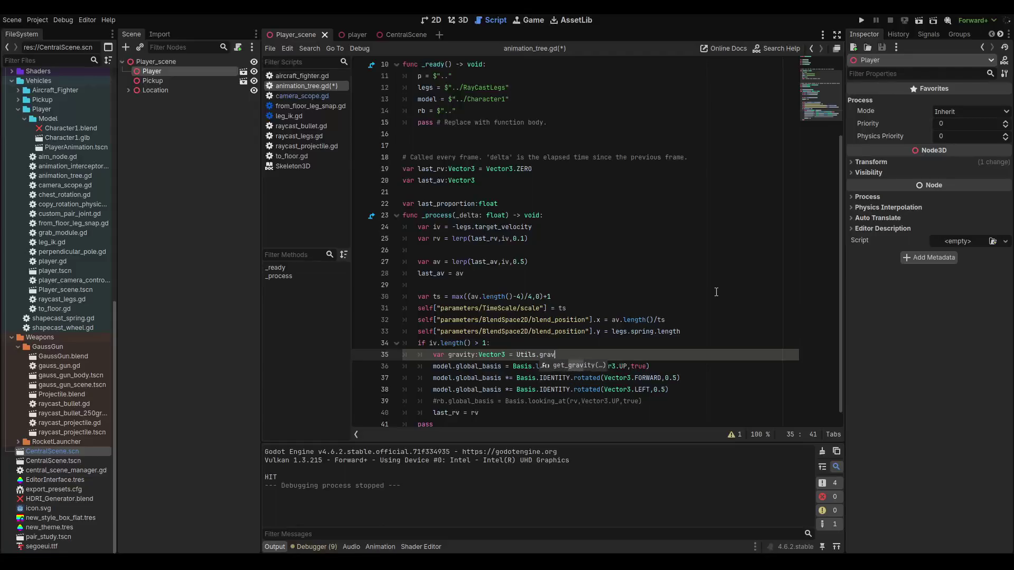
key("Return")
type("rb")
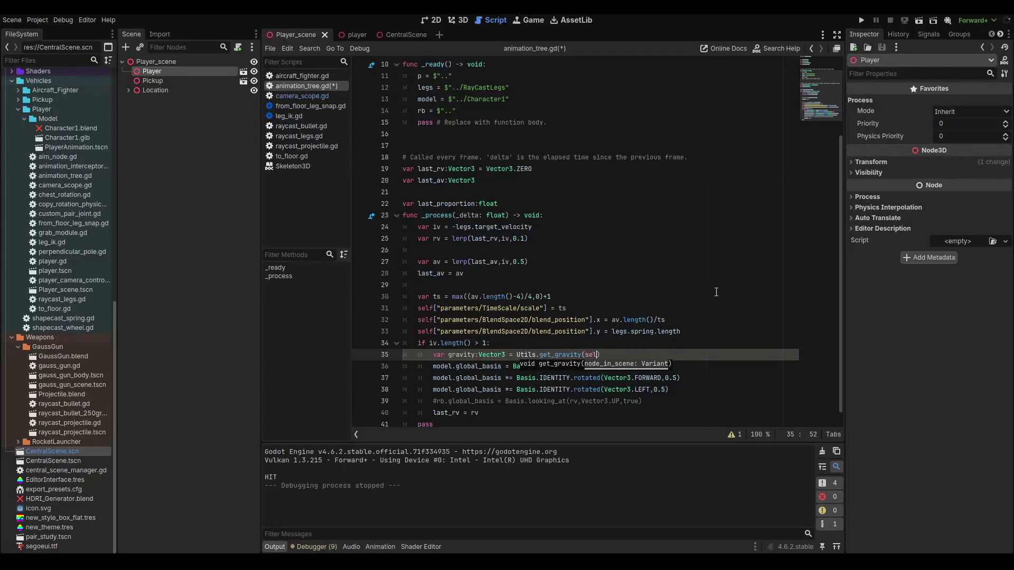
type(")")
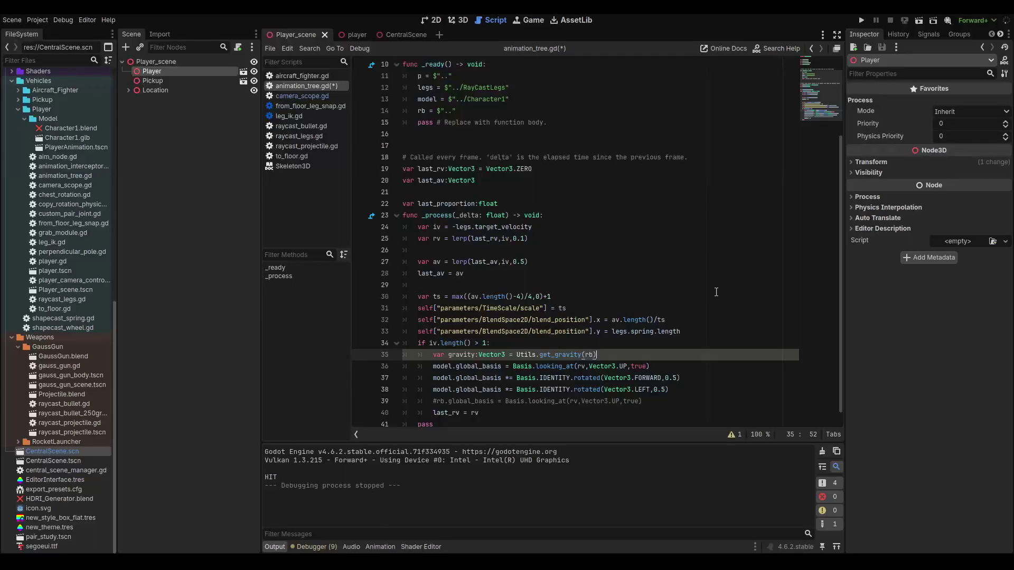
- Multiply the gravity value by Vector3.DOWN and start a new var line beneath it
key("Return")
key("BackSpace")
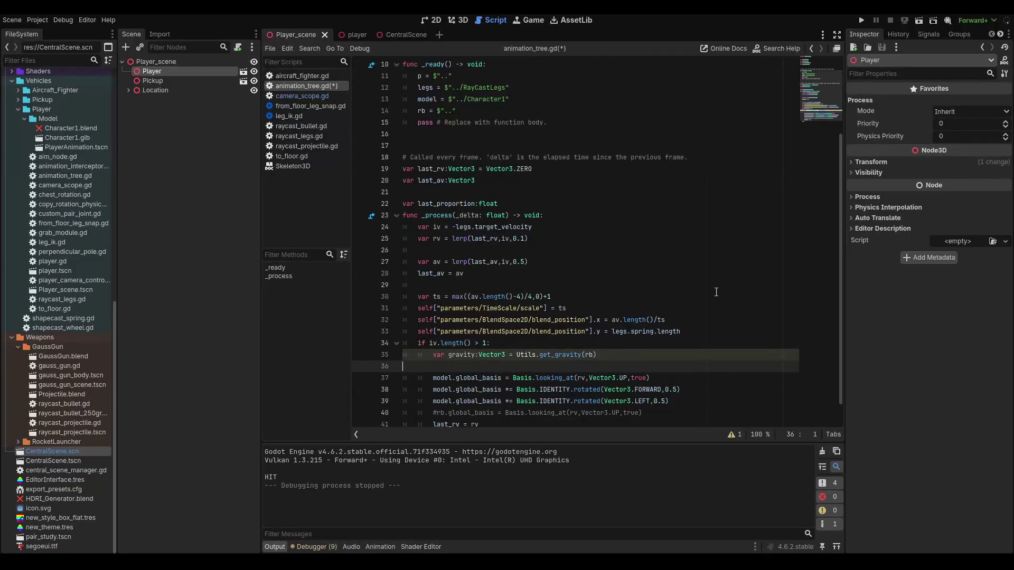
key("BackSpace")
type("*vec")
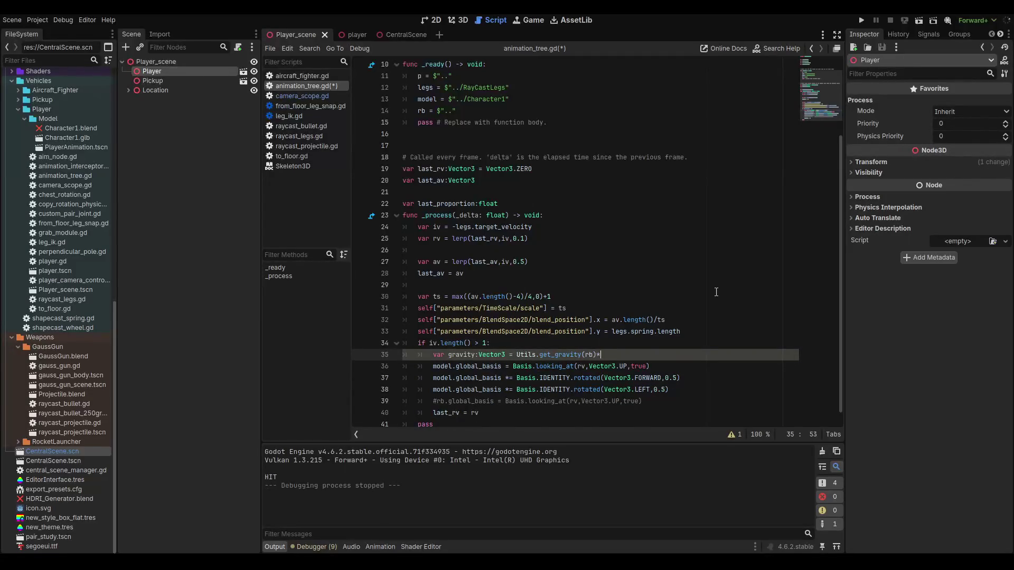
key("Return")
type(".DOWN")
key("Return")
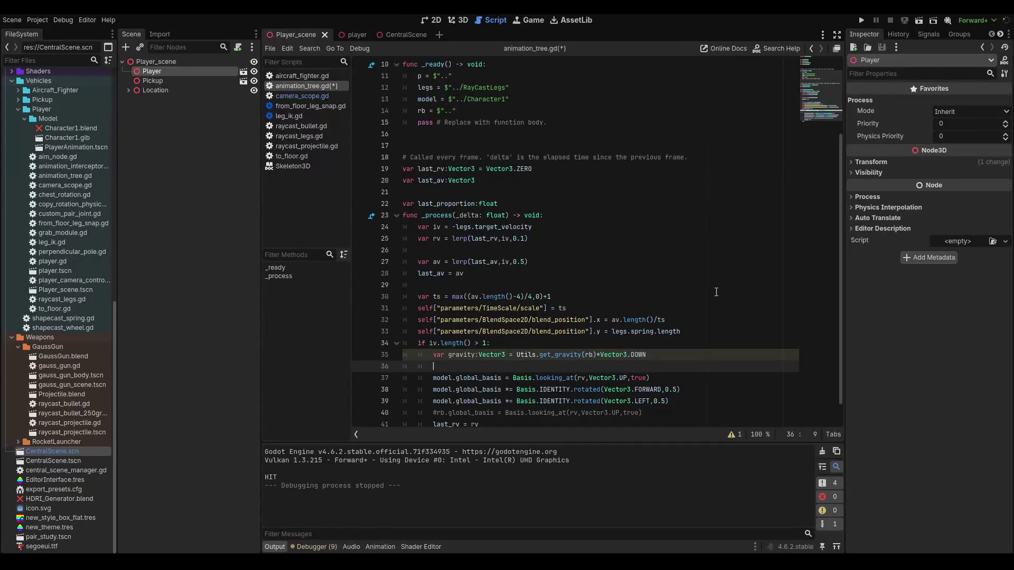
type("var")
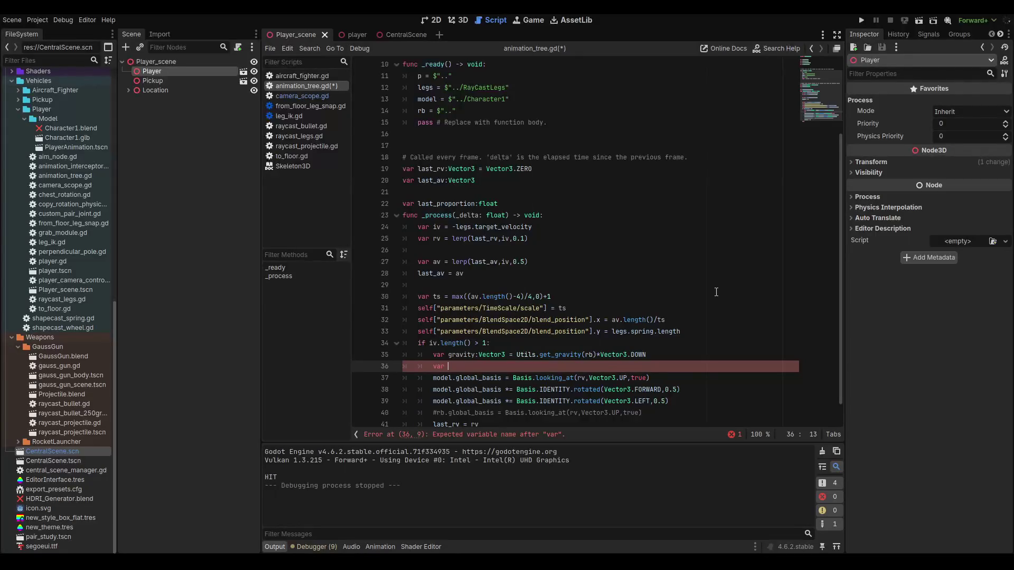
- Declare var tilt_angle:Vector3 = on line 36, leaving its value unfinished
type("angle")
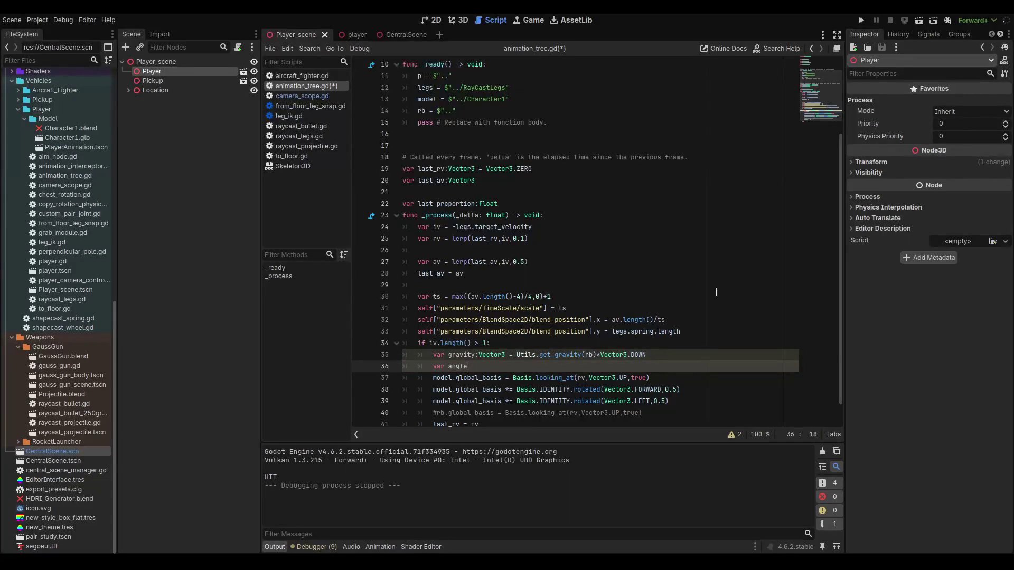
key("BackSpace")
key("BackSpace")
key("BackSpace")
type("til")
type("t_angle")
key("BackSpace")
key("BackSpace")
key("BackSpace")
type(":Ve")
key("Down")
key("Return")
key("BackSpace")
key("BackSpace")
type("3 = ")
type("is_gre")
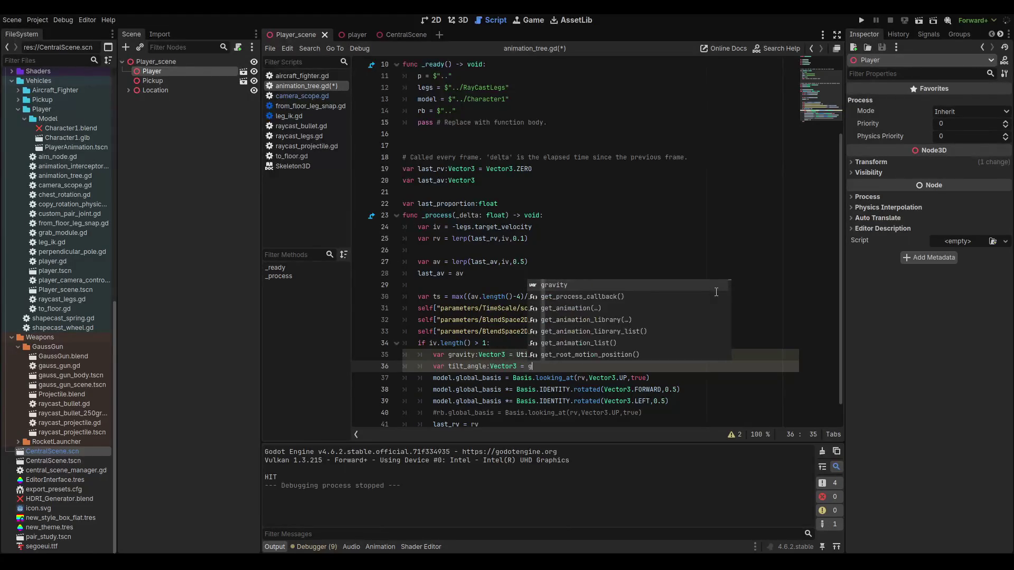
key("Return")
key("BackSpace")
key("BackSpace")
key("BackSpace")
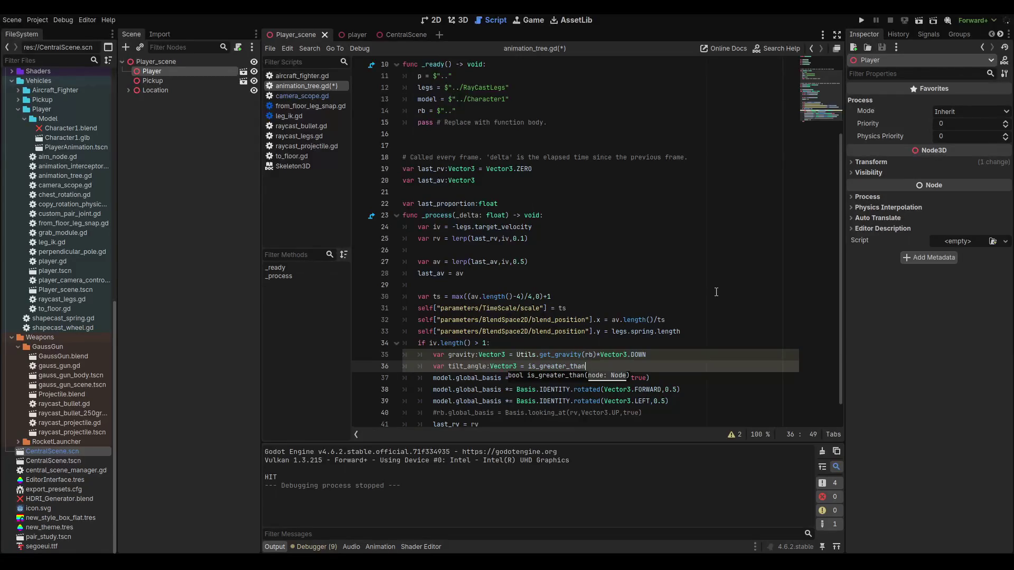
type("gravity")
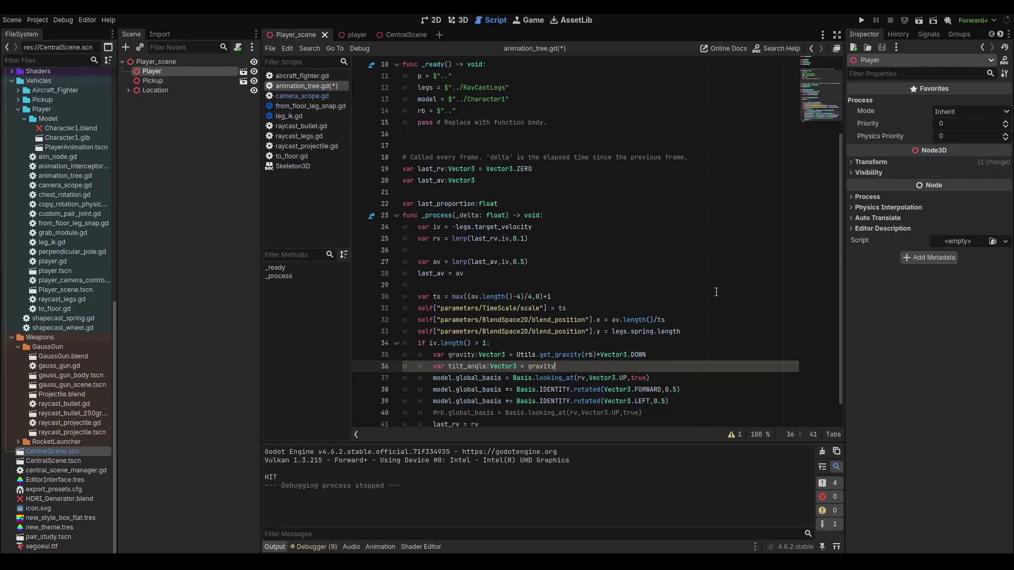
key("BackSpace")
key("BackSpace")
key("BackSpace")
key("BackSpace")
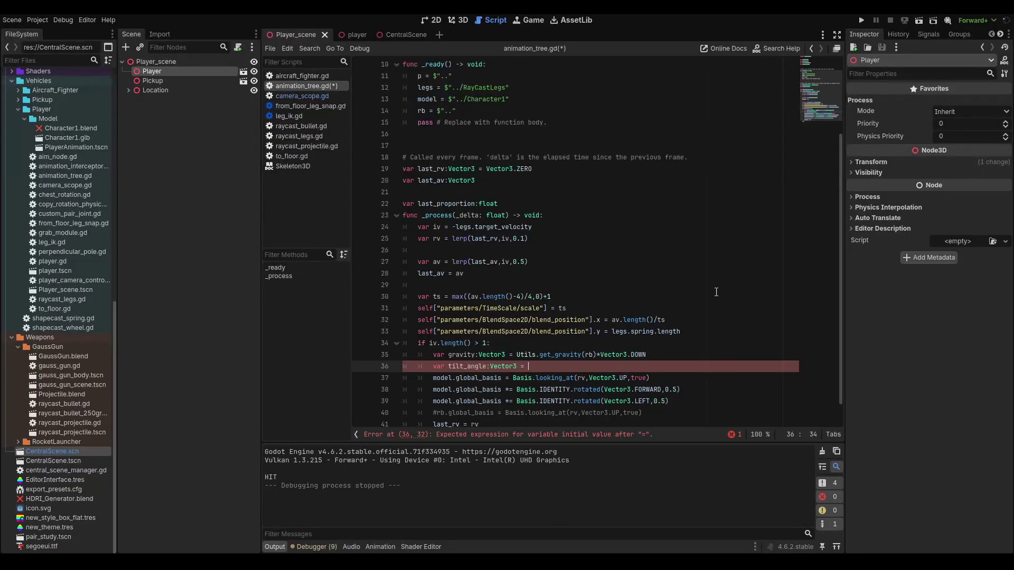
- Switch to the player scene, keep animation_tree.gd open, close camera_scope.gd, and open the Player script
scroll(617, 273, "up", 1)
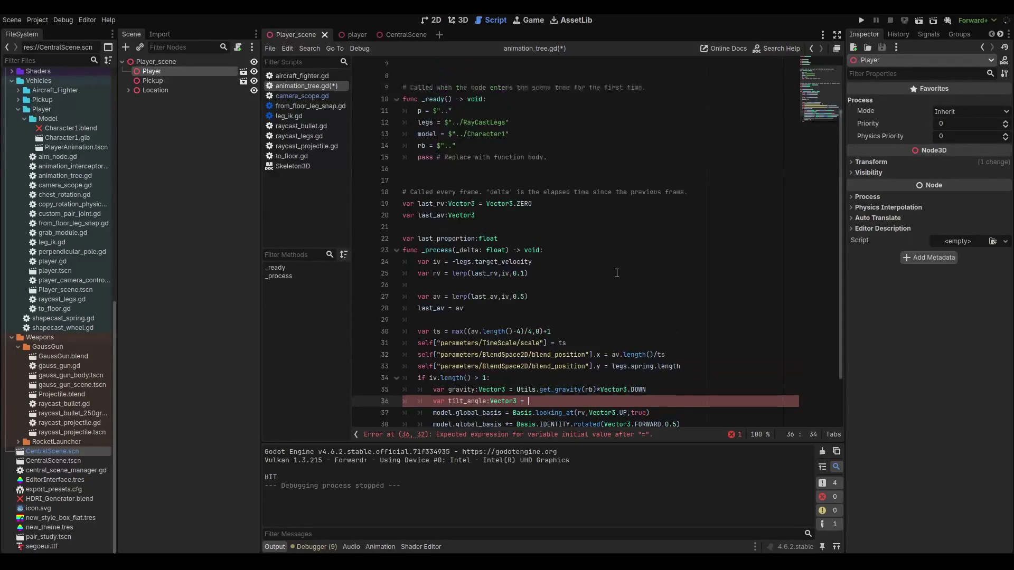
scroll(589, 262, "down", 2)
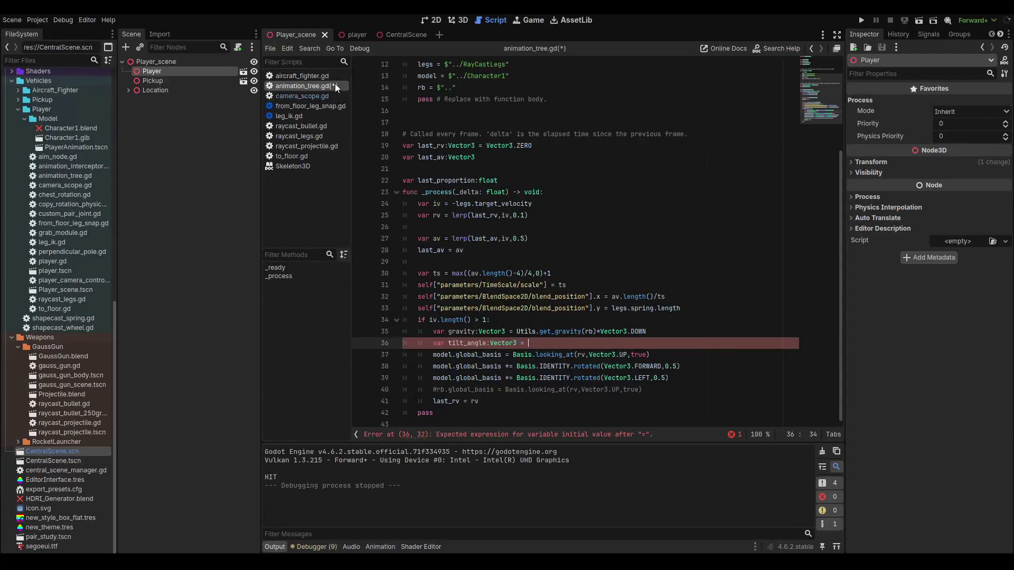
scroll(553, 213, "up", 4)
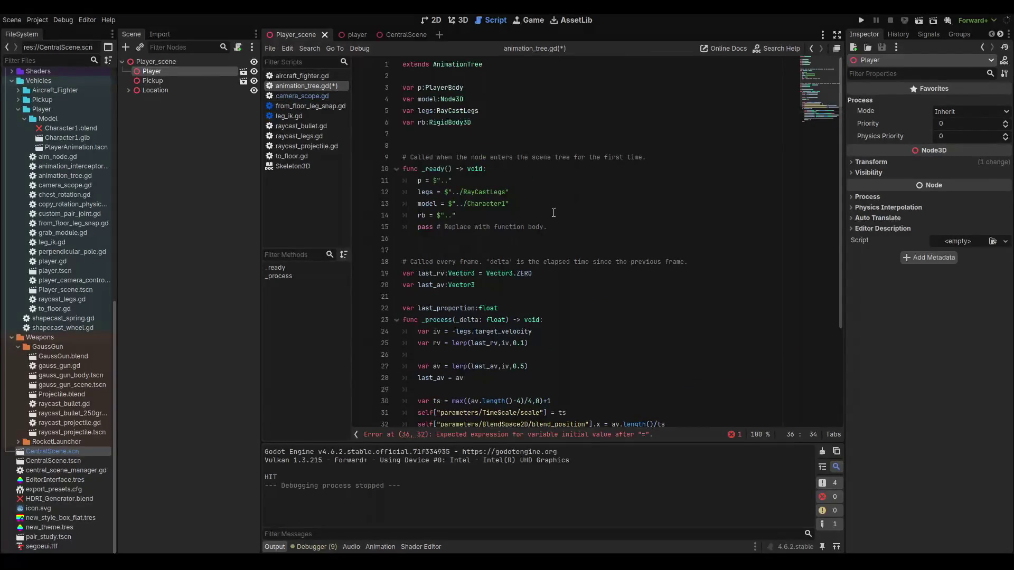
scroll(555, 212, "down", 4)
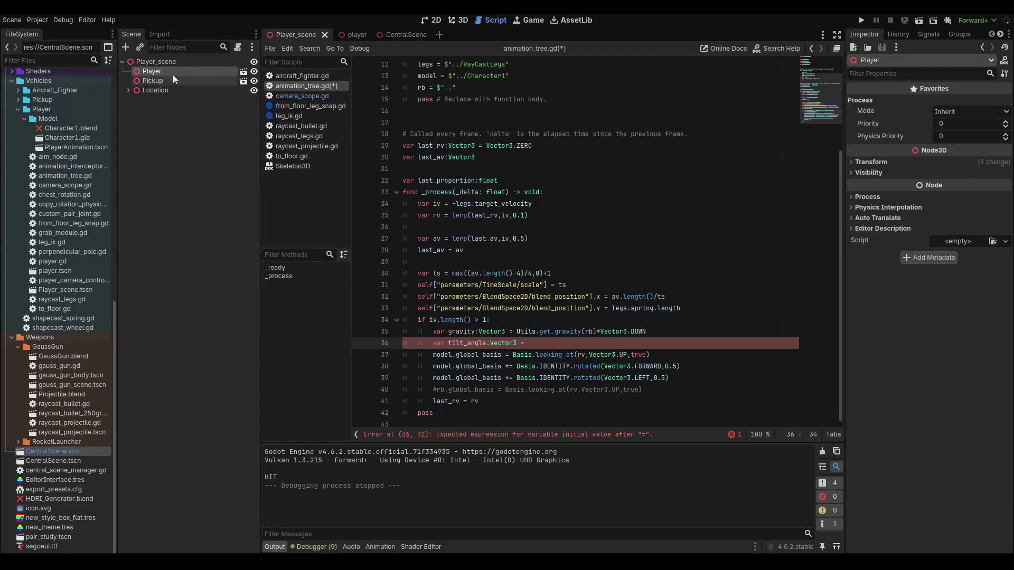
left_click(346, 33)
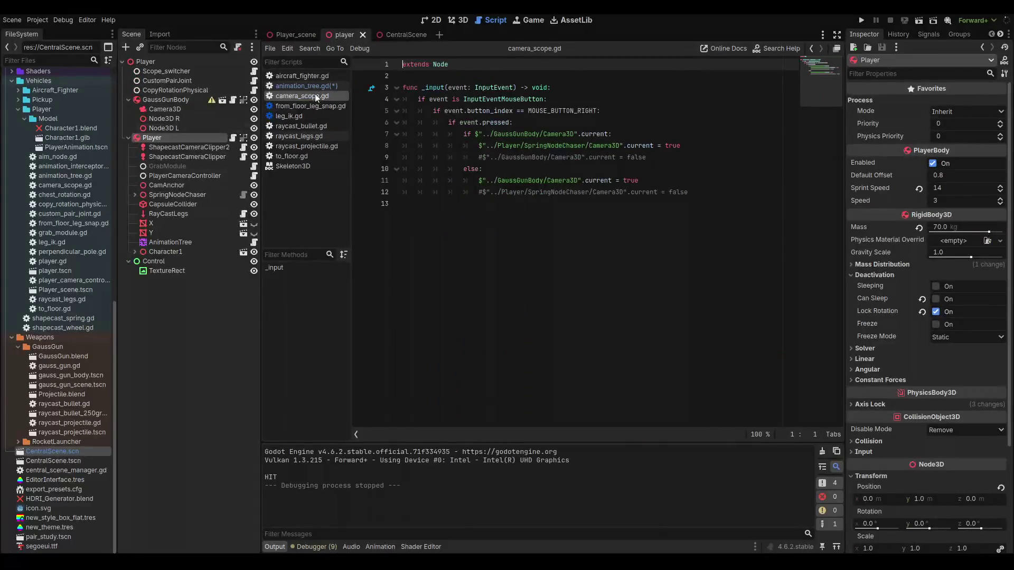
middle_click(317, 87)
left_click(621, 253)
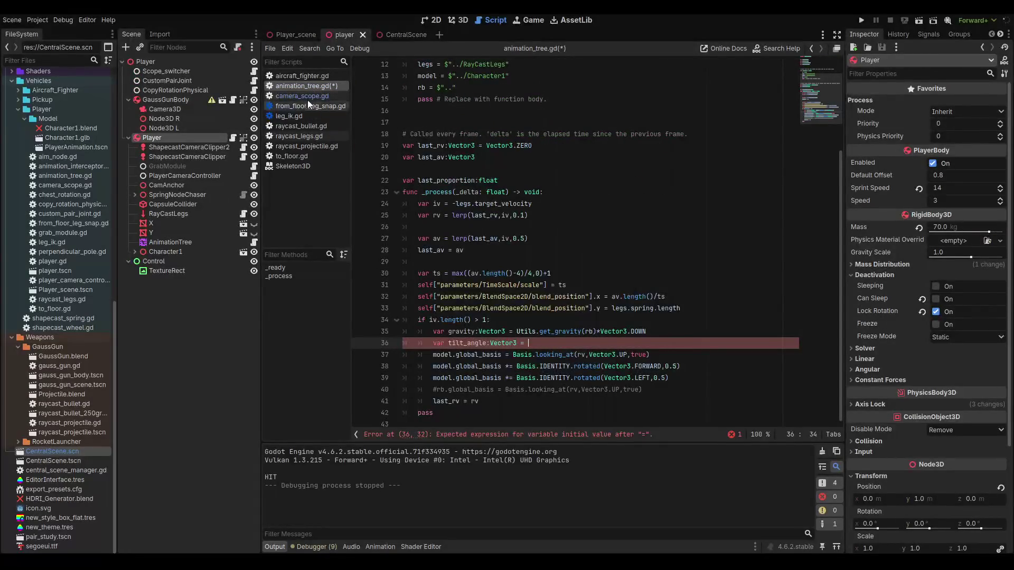
middle_click(308, 96)
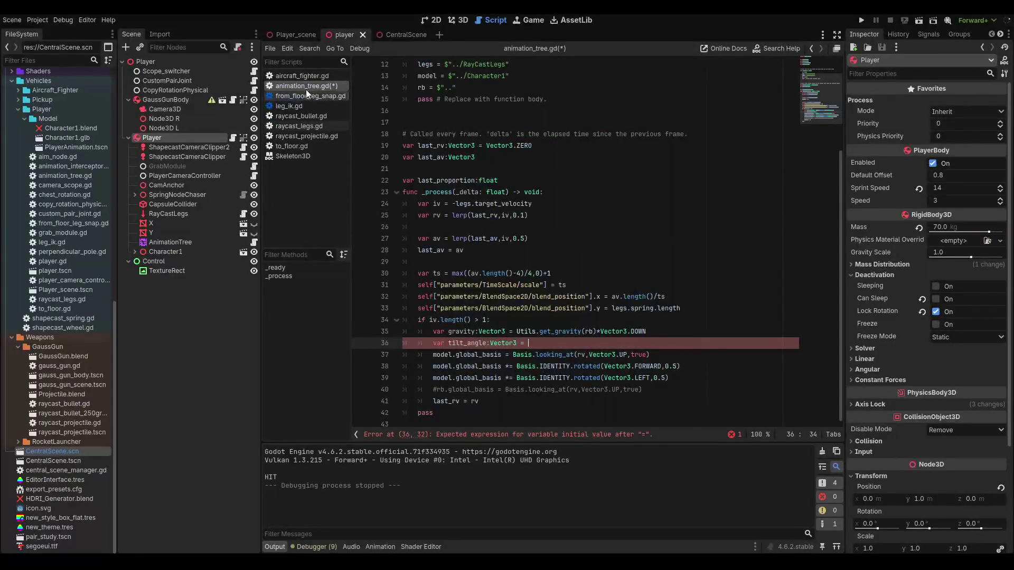
left_click(234, 138)
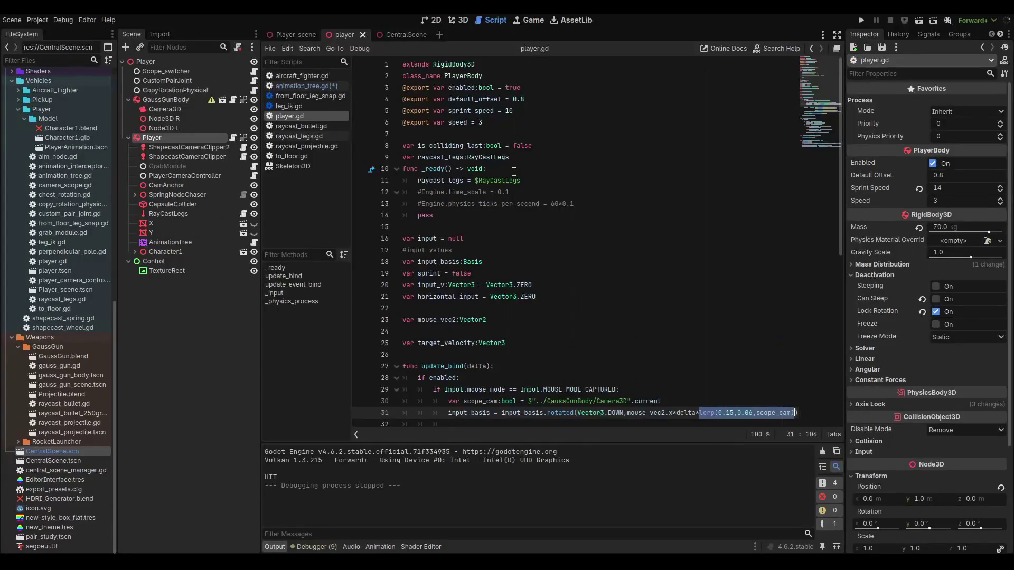
scroll(509, 168, "down", 2)
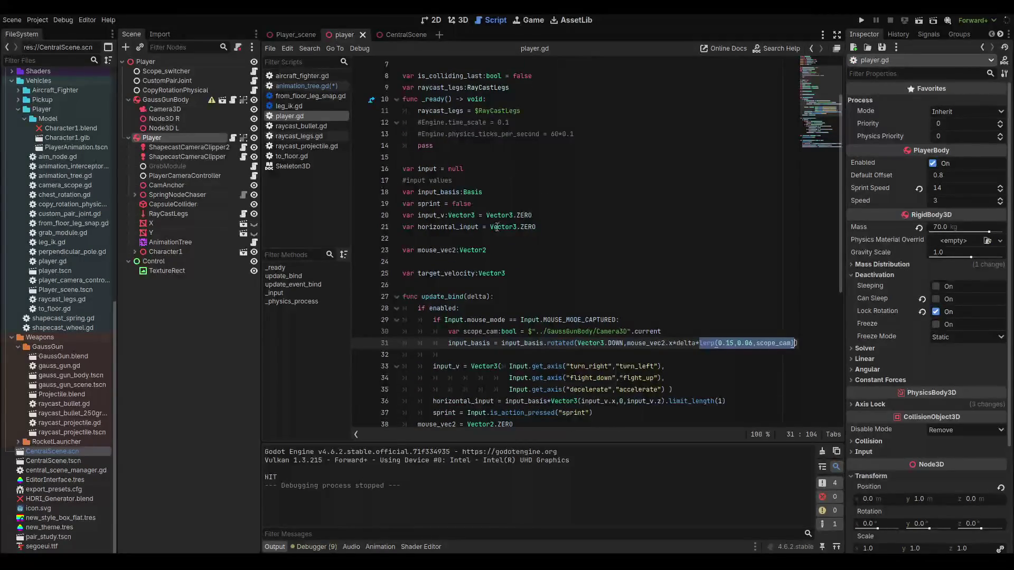
double_click(453, 274)
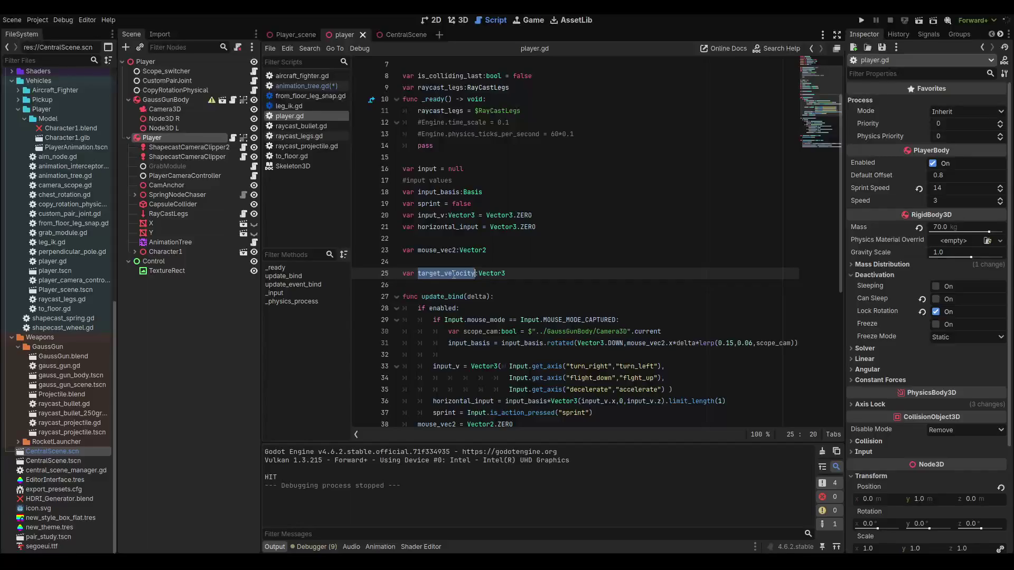
double_click(437, 216)
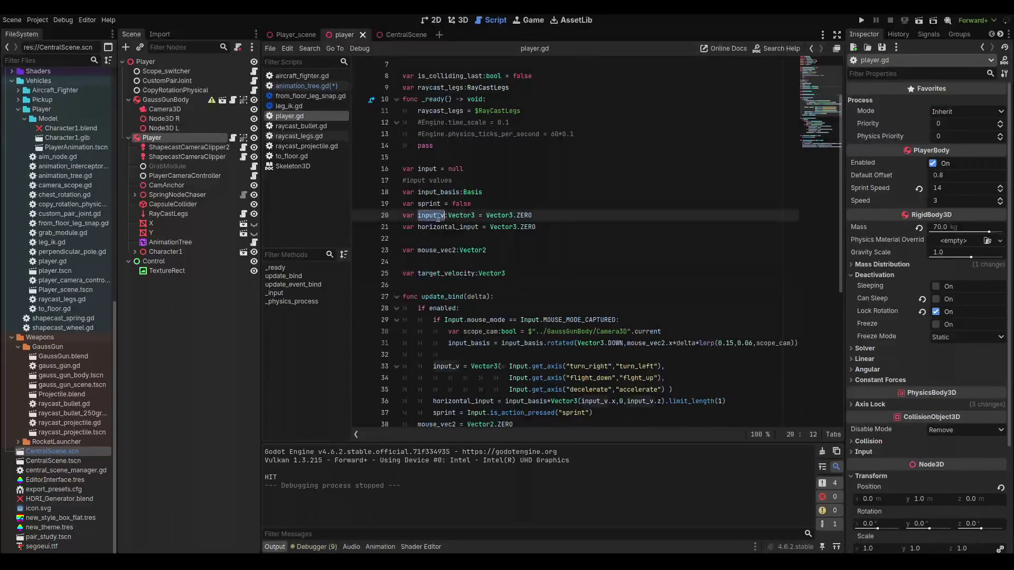
double_click(444, 227)
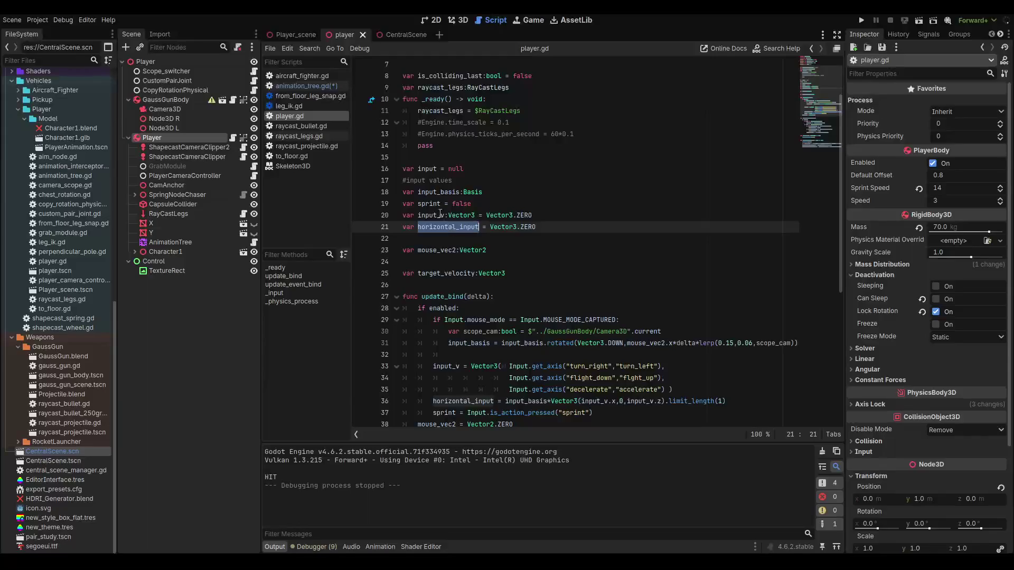
double_click(429, 203)
scroll(438, 222, "down", 7)
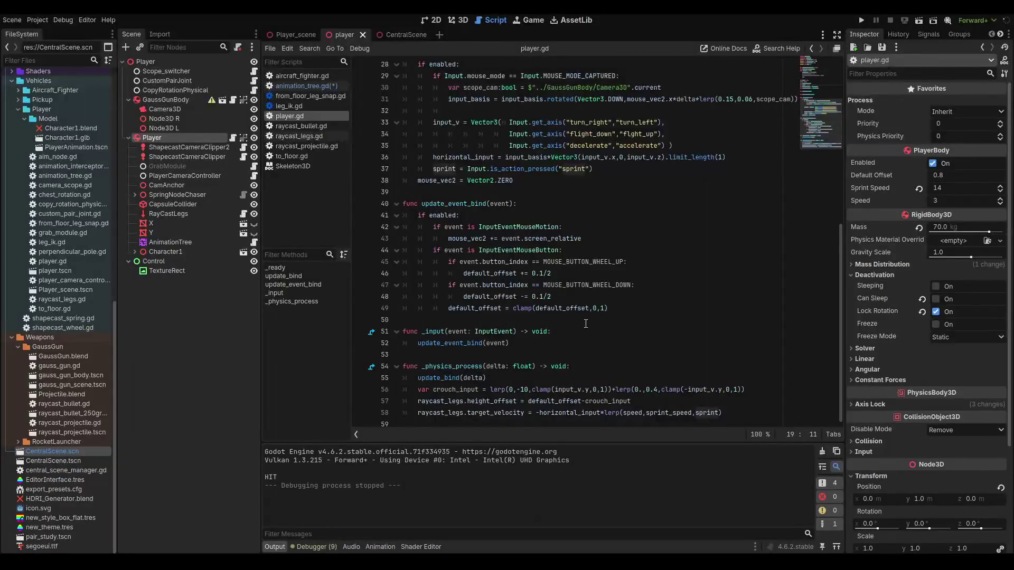
scroll(585, 323, "up", 3)
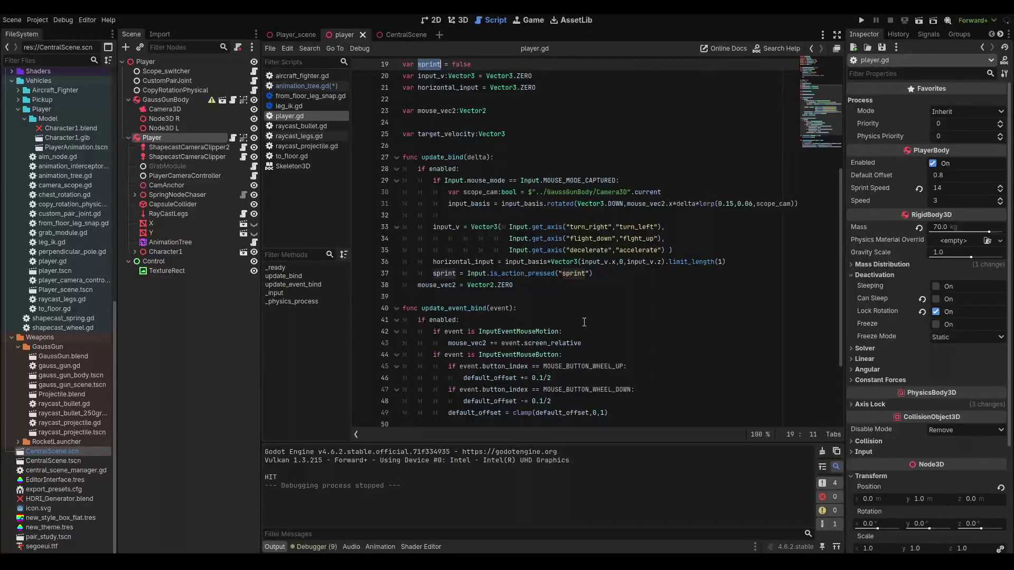
left_click(244, 214)
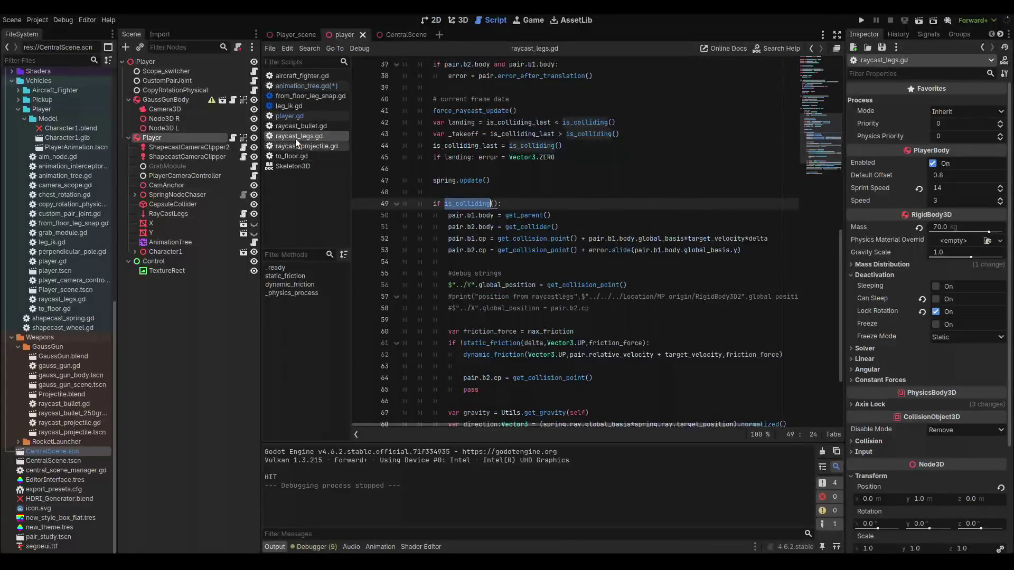
- Close raycast_bullet.gd and raycast_projectile.gd, then pick out spring_force in the apply_force call
middle_click(309, 128)
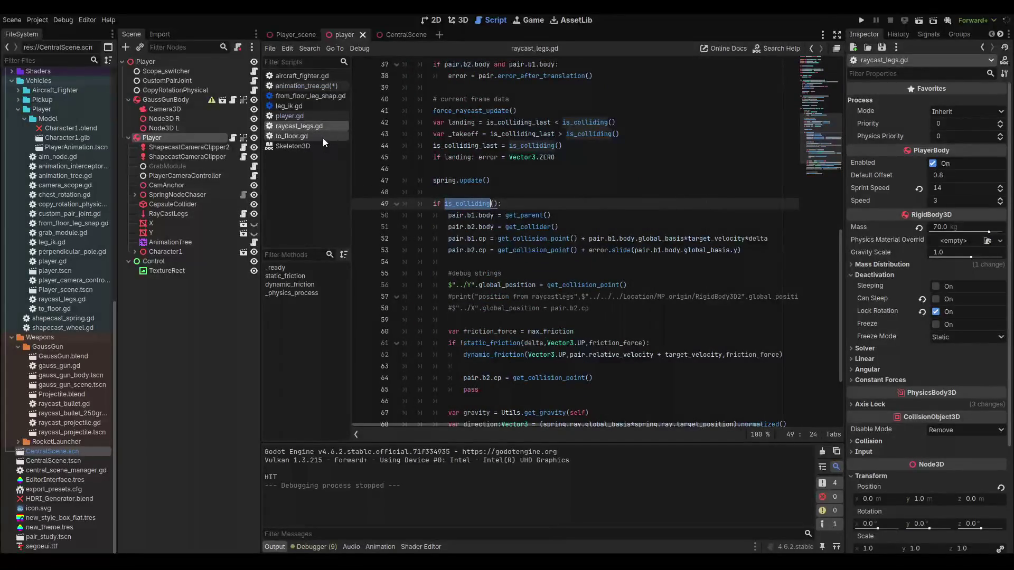
middle_click(322, 138)
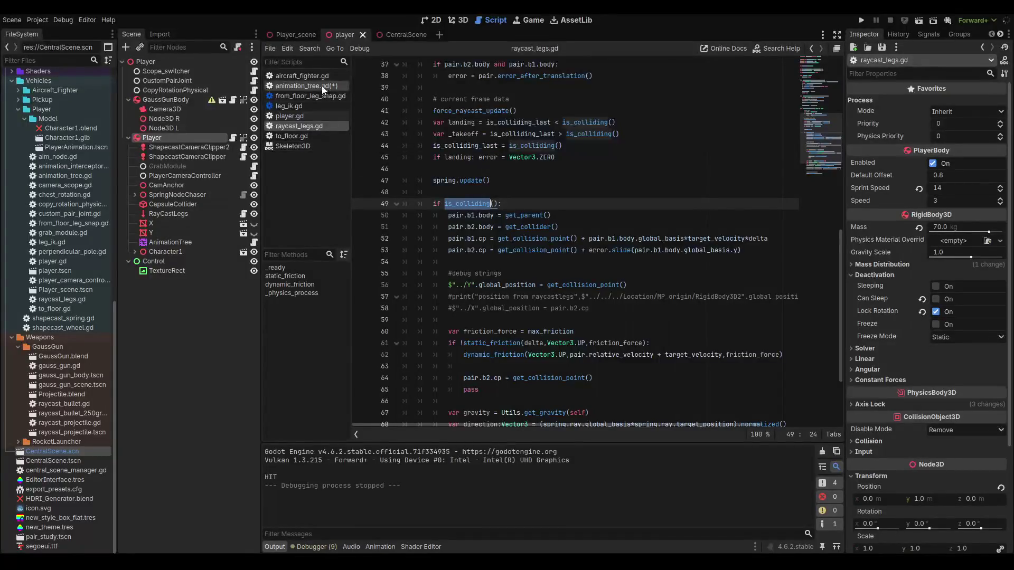
scroll(594, 257, "down", 3)
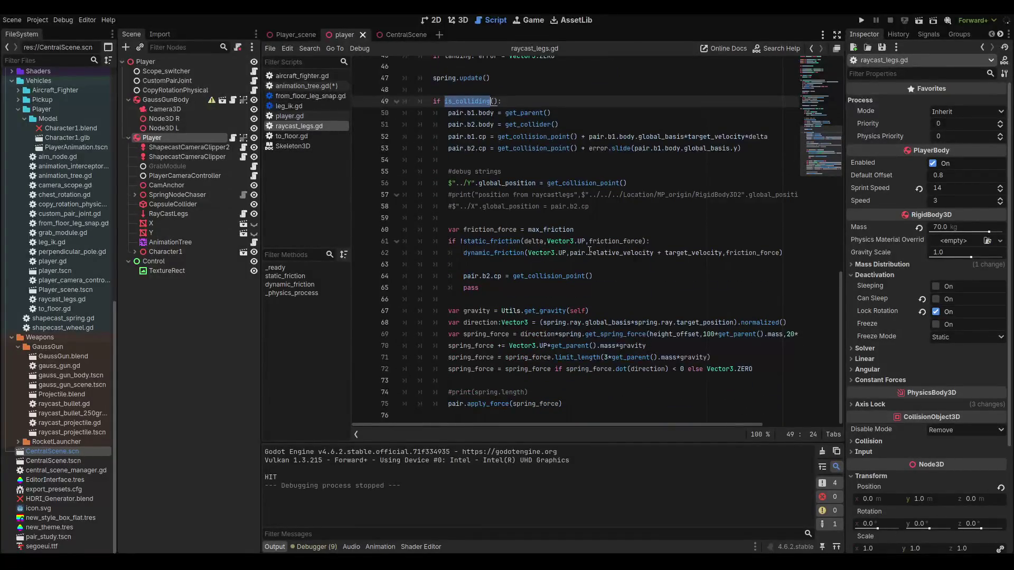
mouse_move(590, 248)
double_click(535, 403)
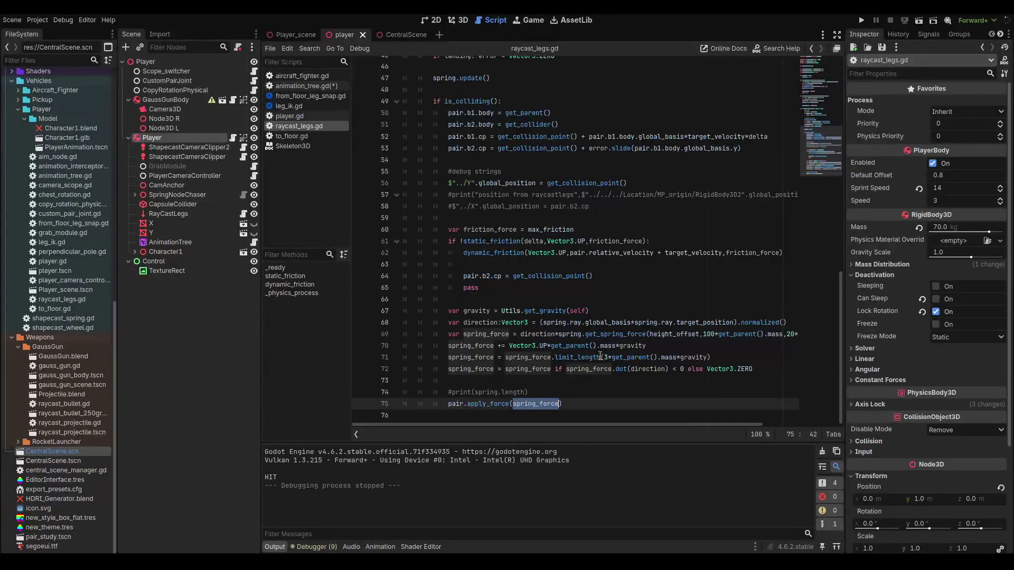
- Highlight every use of current_force in raycast_legs.gd, then return to animation_tree.gd
scroll(600, 356, "up", 2)
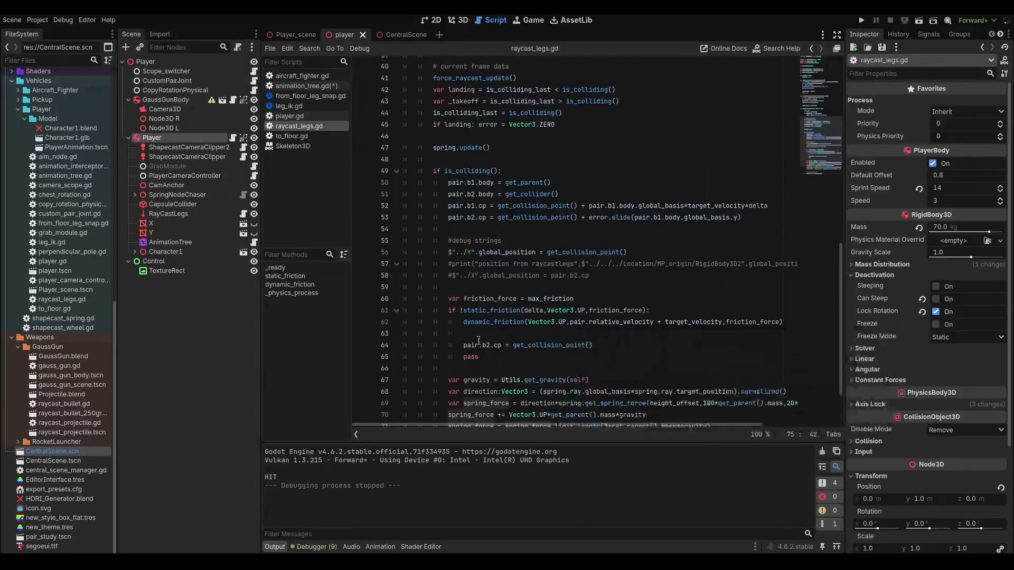
scroll(529, 312, "up", 9)
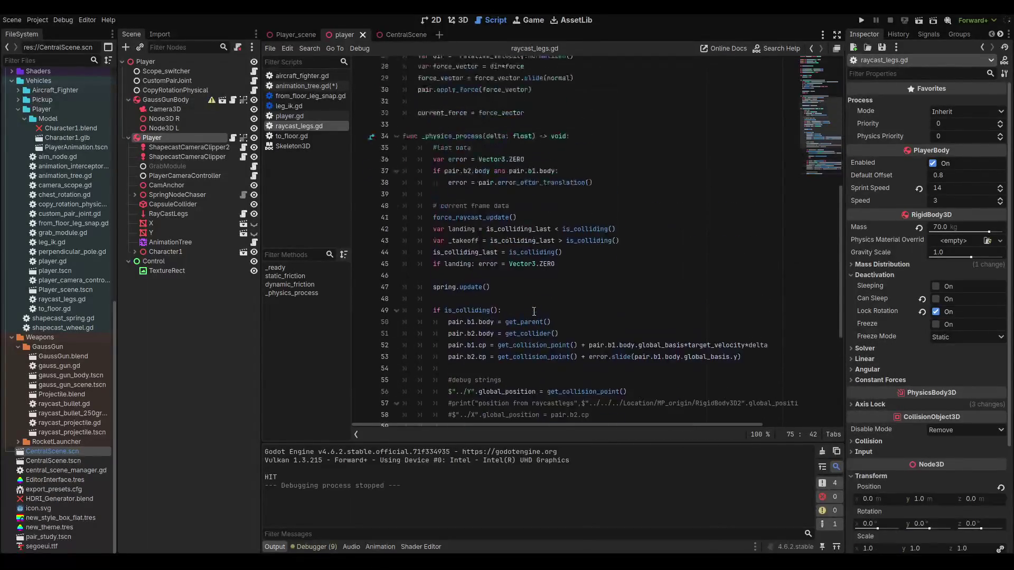
scroll(531, 300, "up", 2)
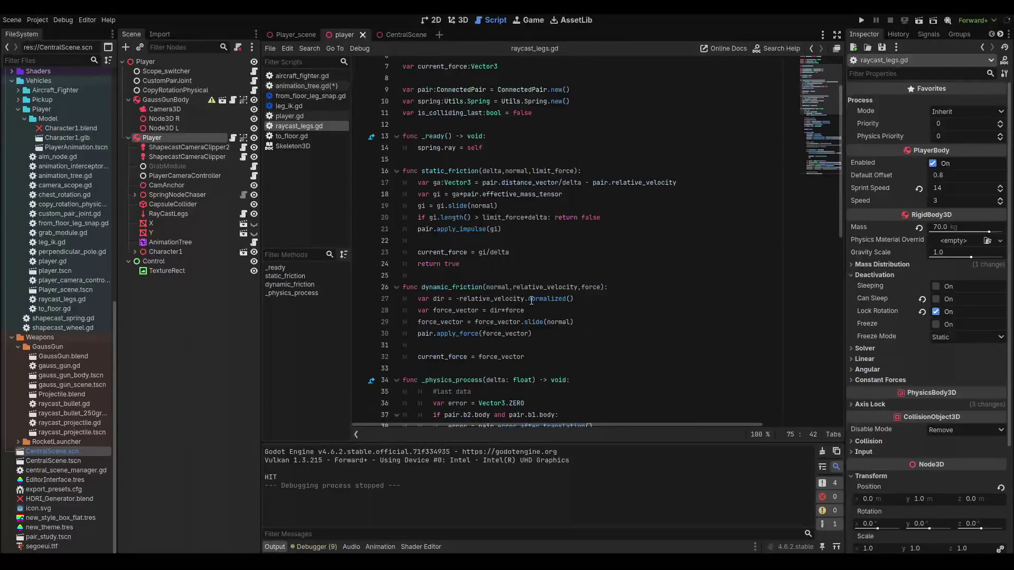
double_click(448, 253)
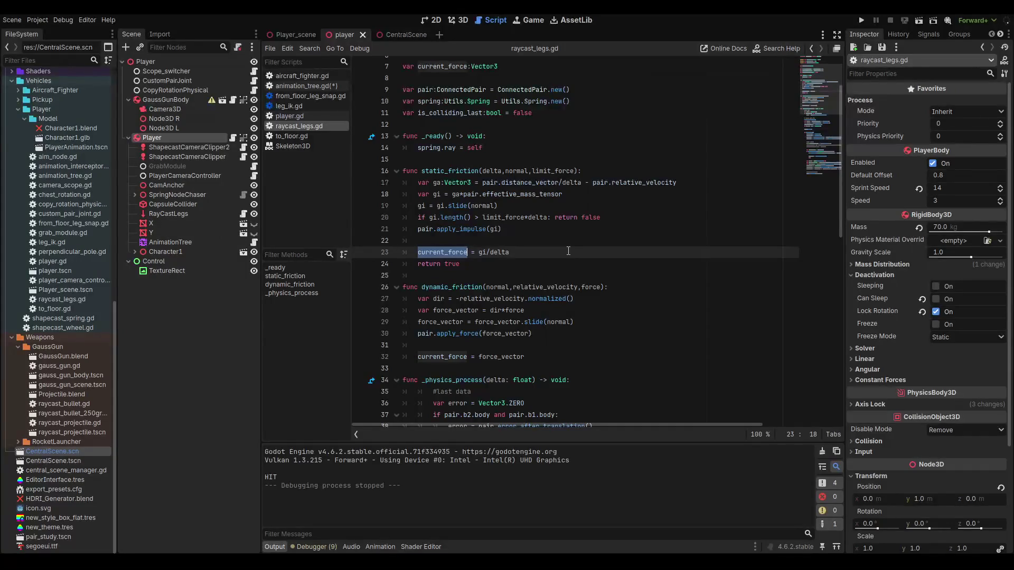
scroll(569, 251, "up", 2)
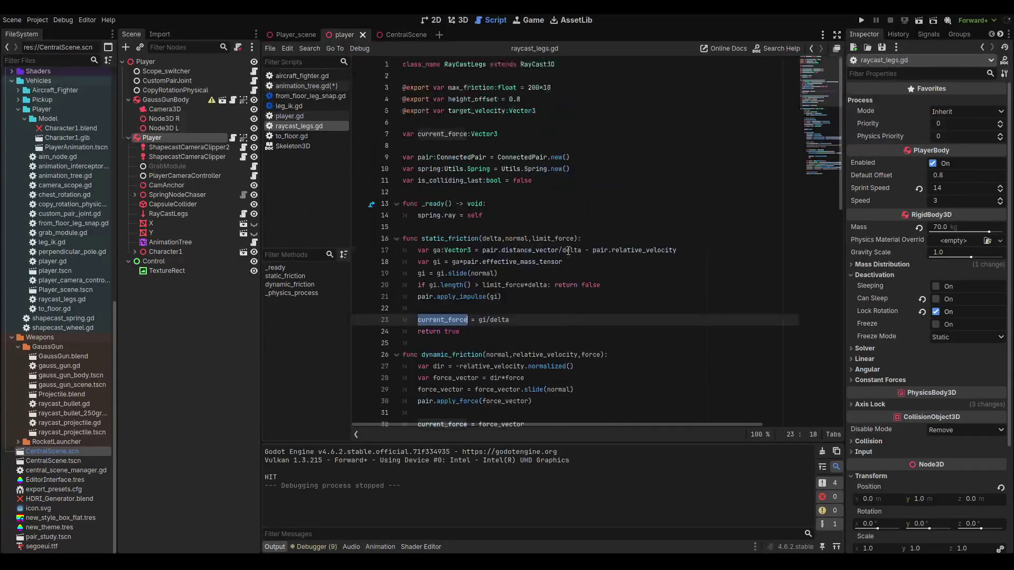
left_click(314, 87)
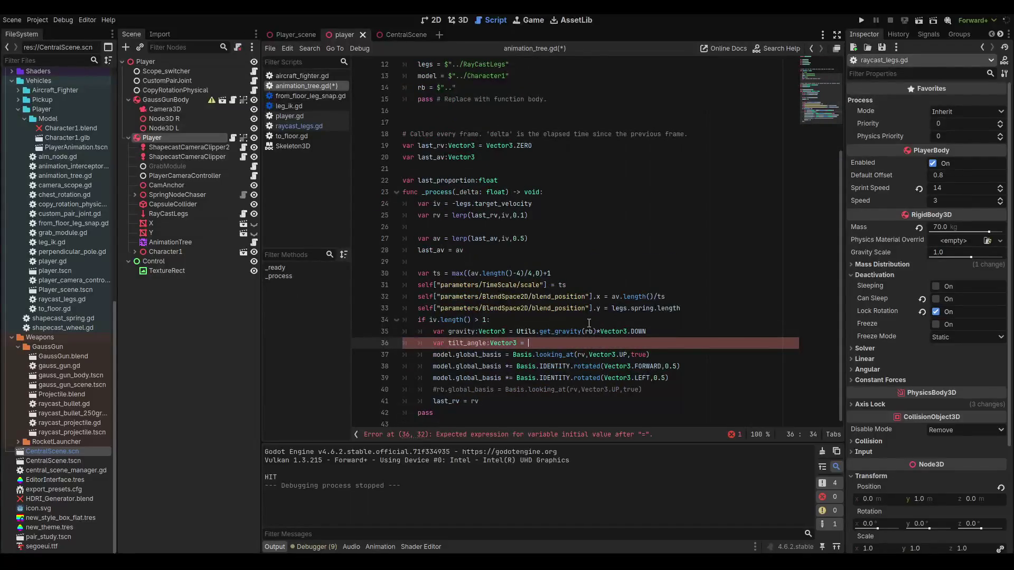
- Complete line 36 as tilt_angle = legs.current_force, then check current_force in raycast_legs.gd
scroll(589, 322, "up", 4)
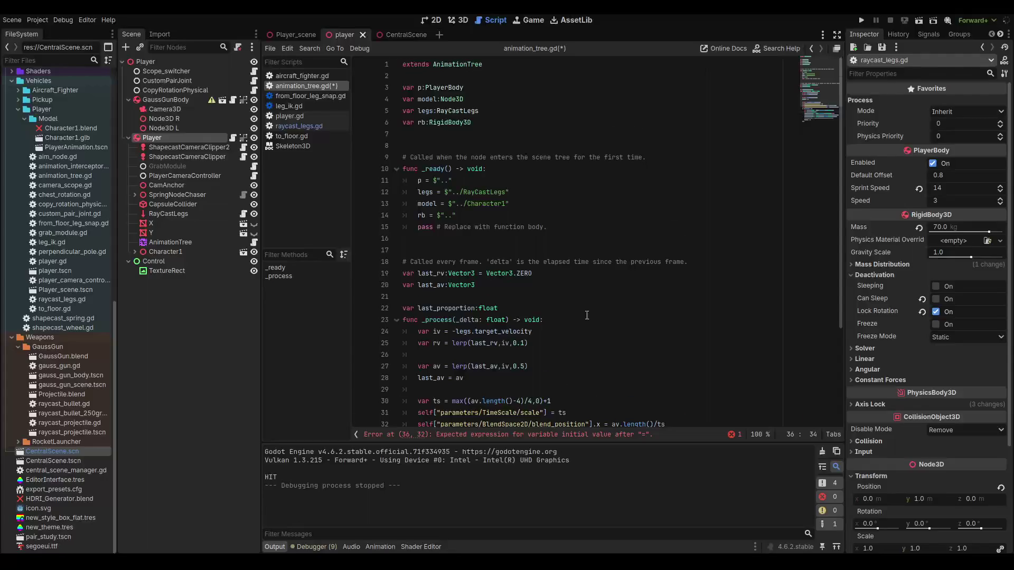
scroll(587, 315, "down", 4)
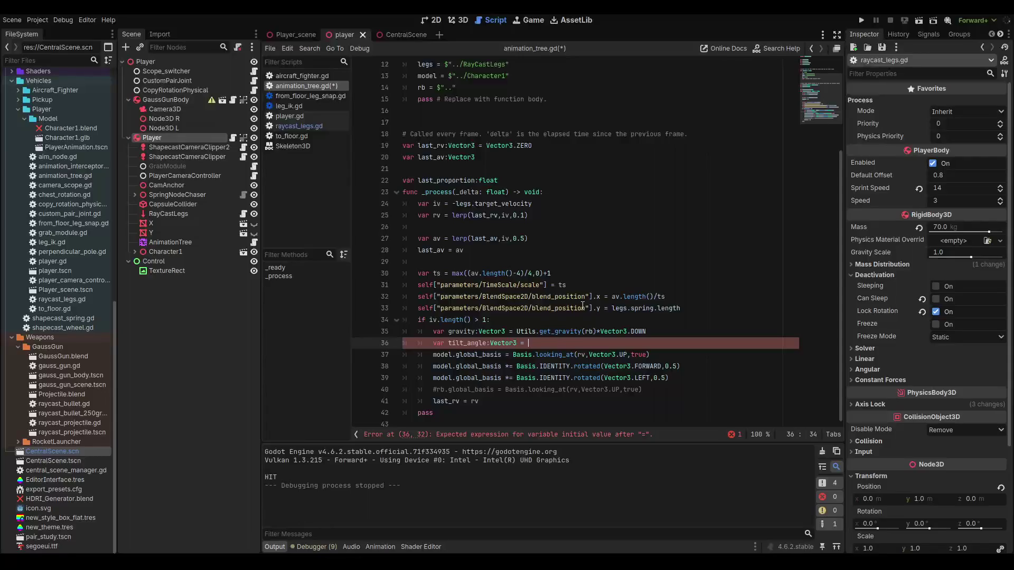
scroll(582, 305, "up", 4)
scroll(623, 293, "down", 4)
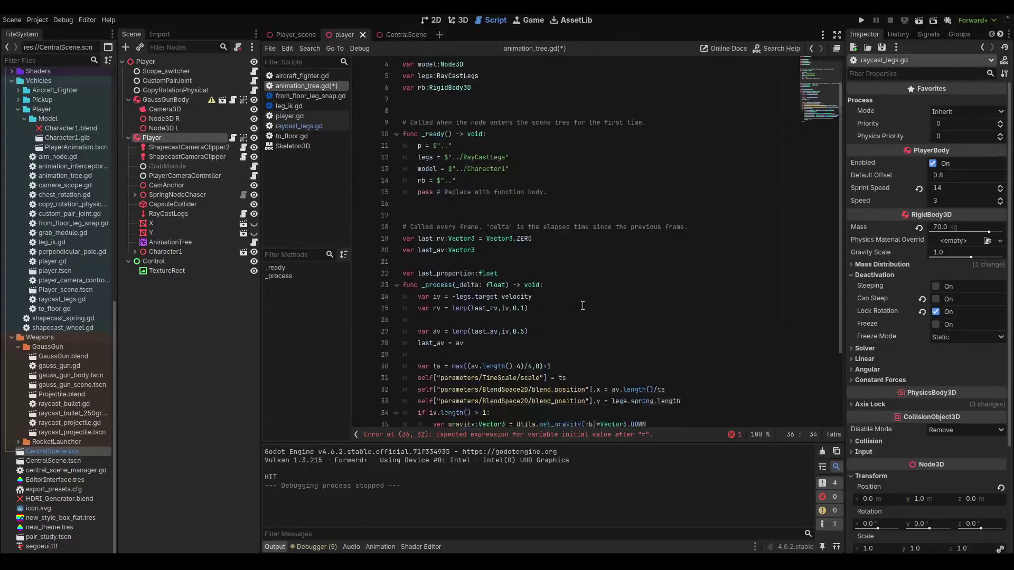
type("legs")
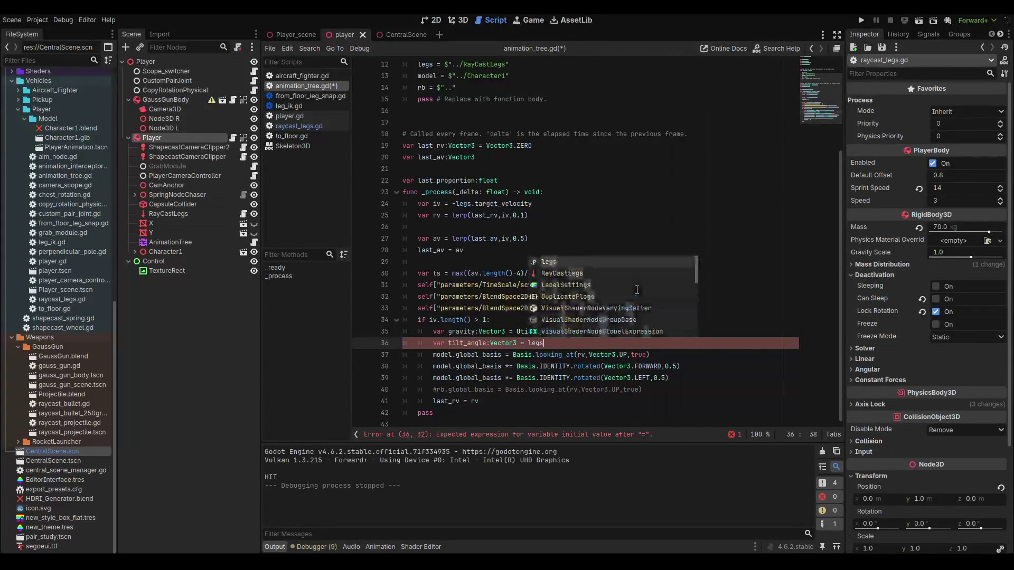
type(".cur")
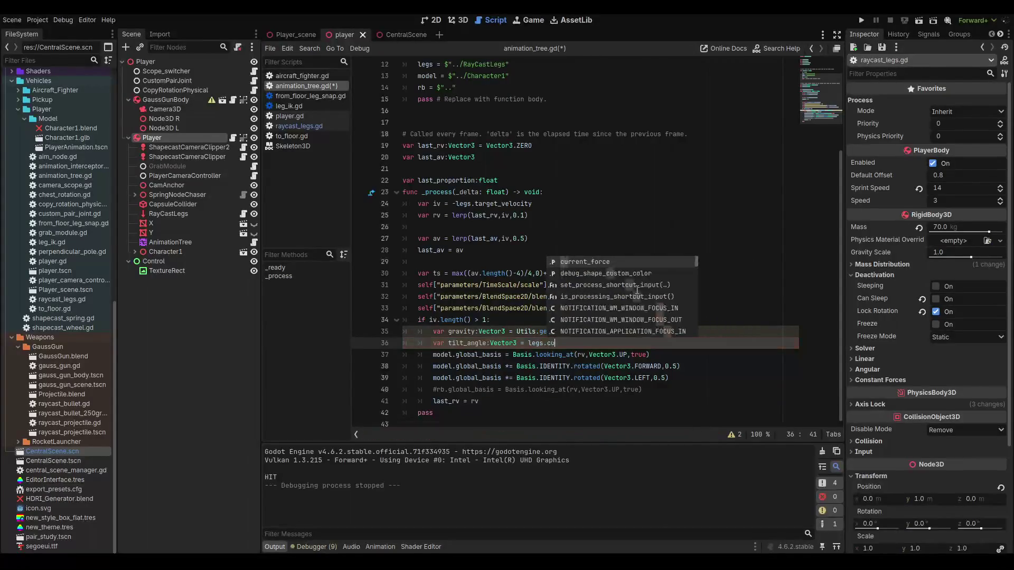
key("Return")
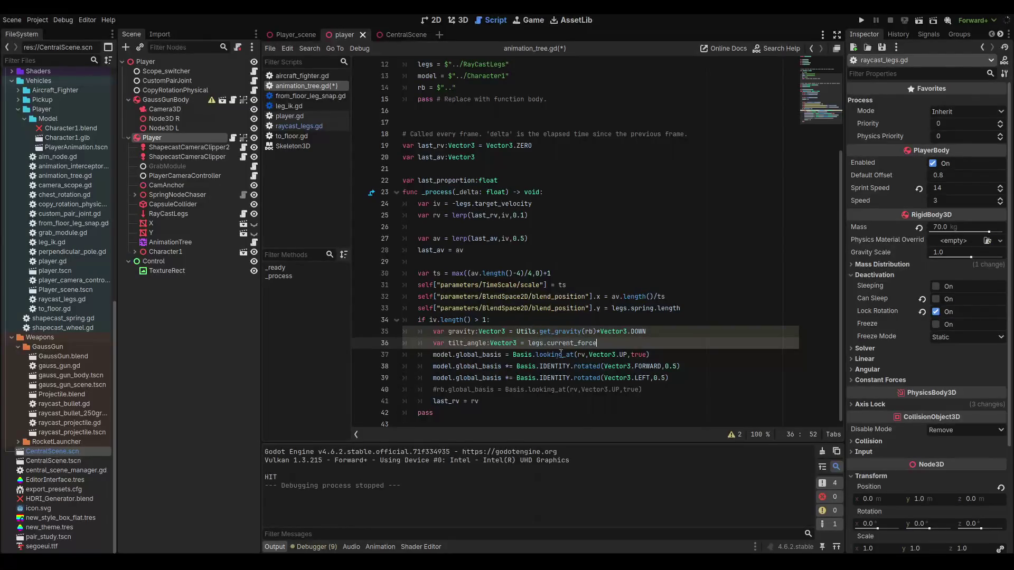
mouse_move(580, 343)
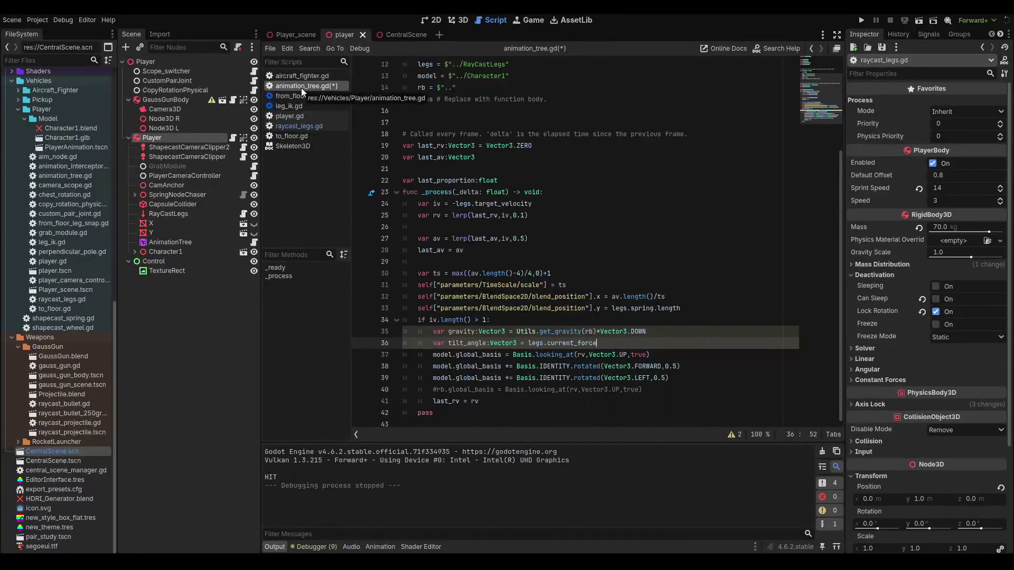
left_click(299, 126)
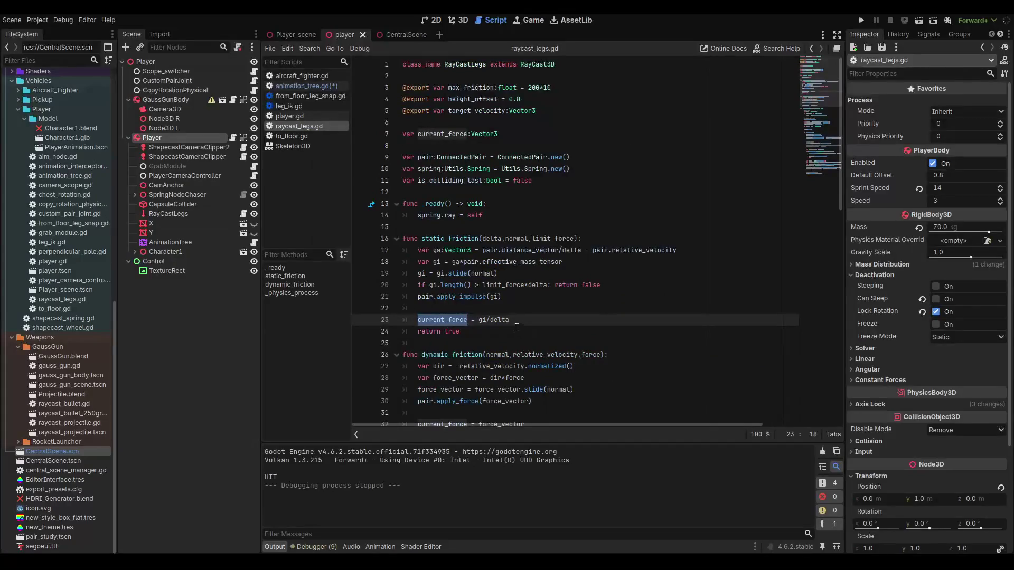
double_click(484, 320)
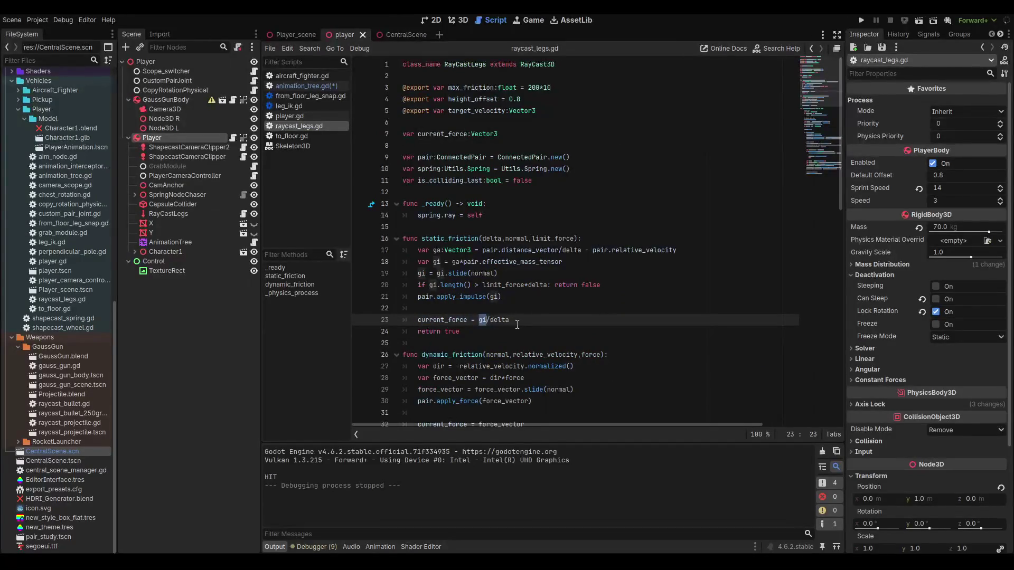
double_click(508, 320)
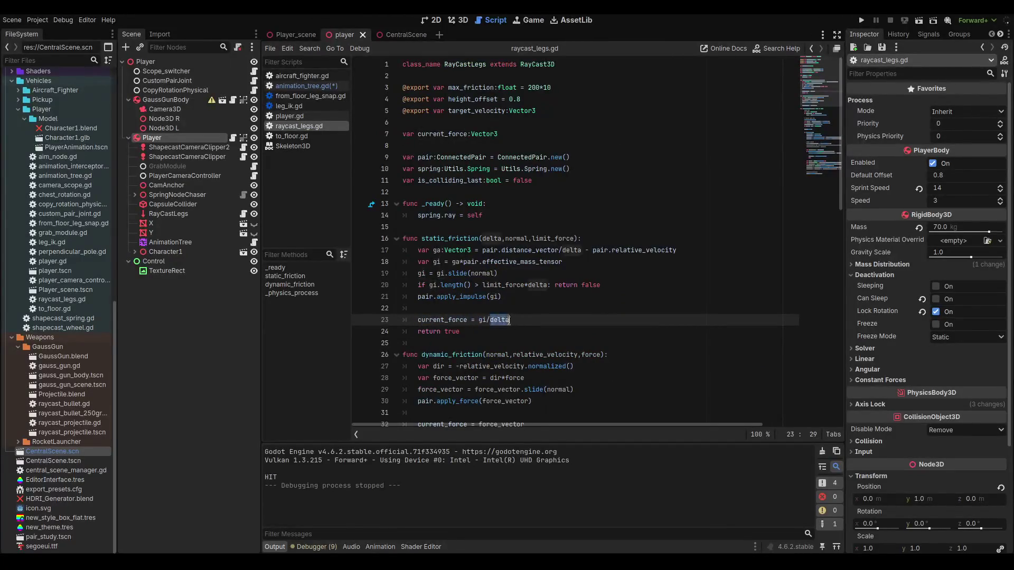
double_click(483, 320)
double_click(502, 322)
scroll(480, 256, "down", 2)
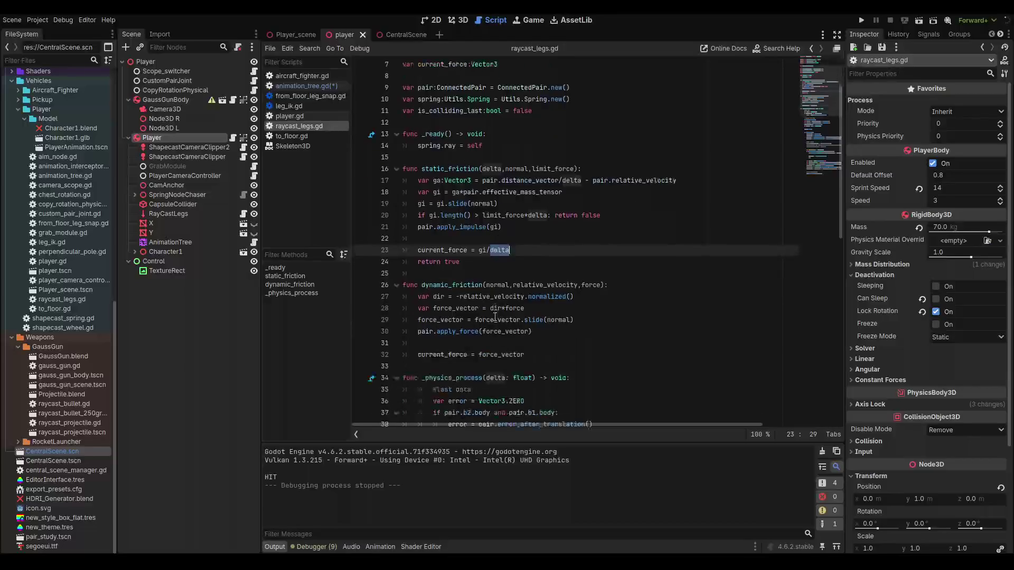
double_click(481, 251)
mouse_move(504, 253)
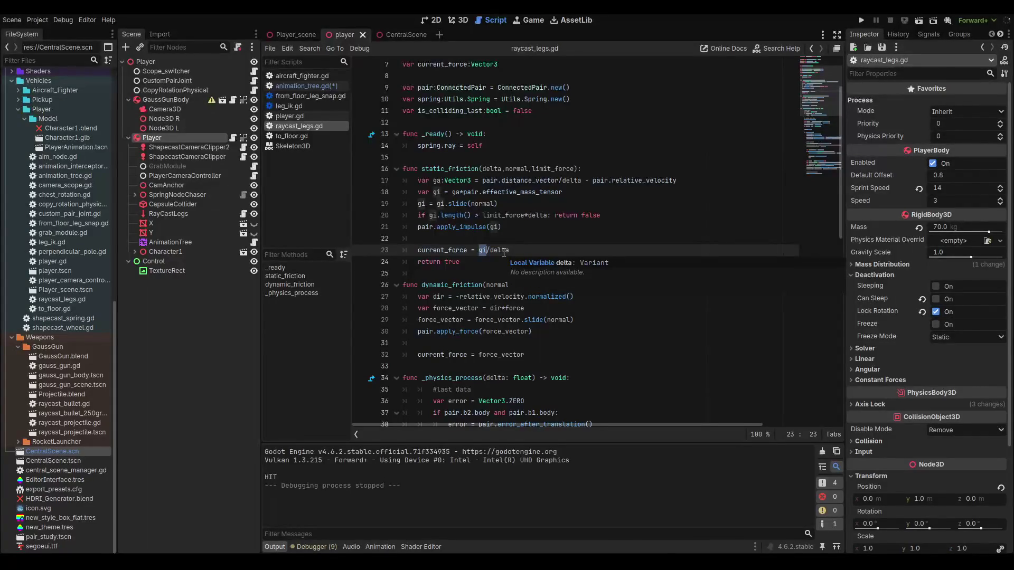
double_click(512, 355)
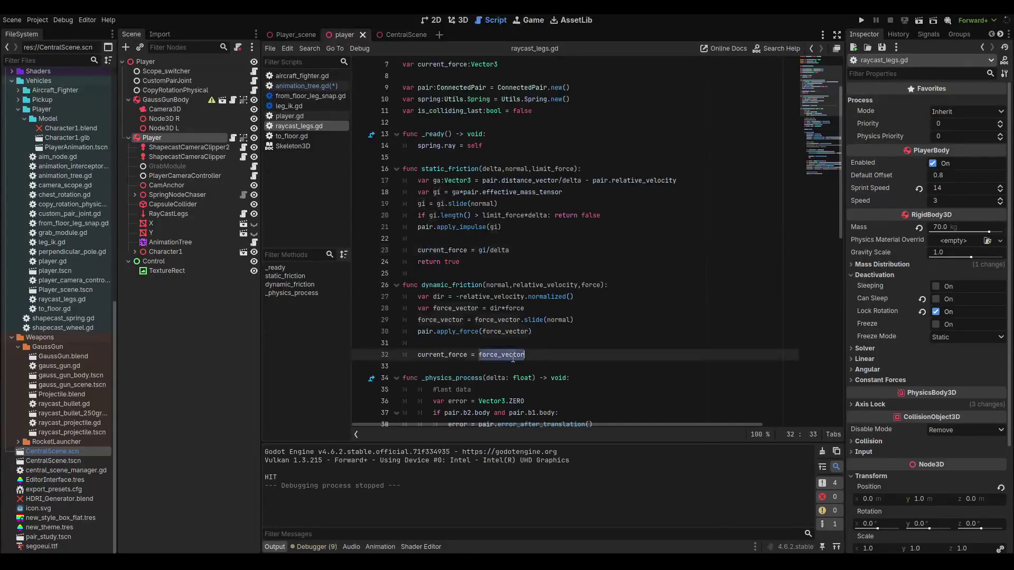
left_click(499, 250)
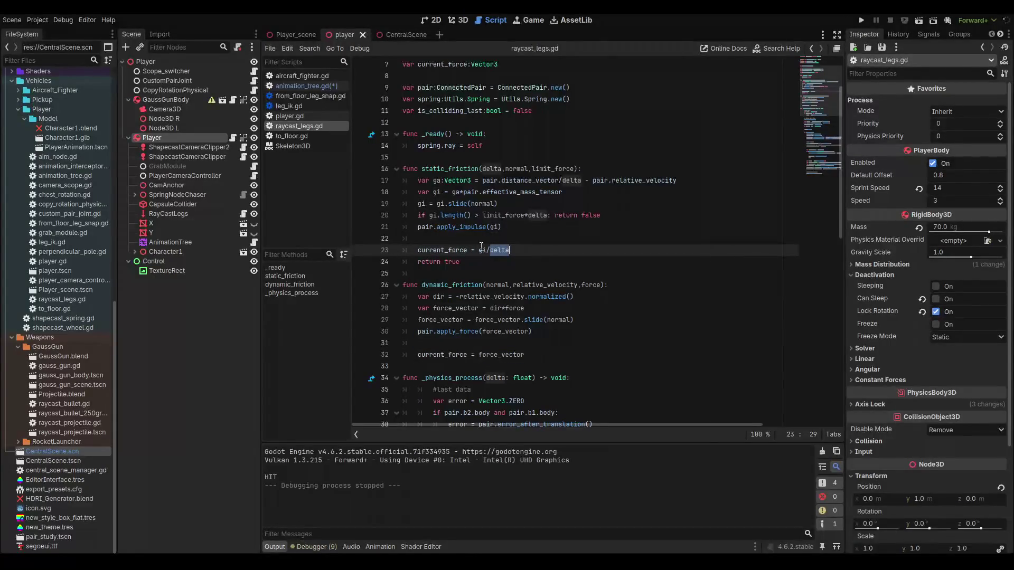
double_click(482, 250)
left_click(505, 250)
mouse_move(506, 250)
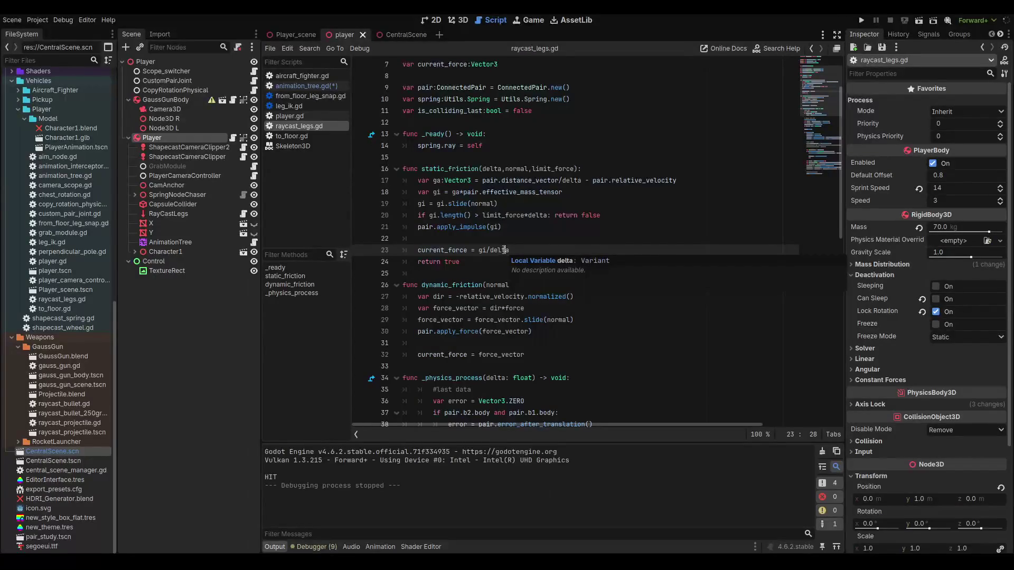
- In animation_tree.gd, divide the force by /rb.mass and declare var acceleration:Vector3 below gravity
left_click(308, 87)
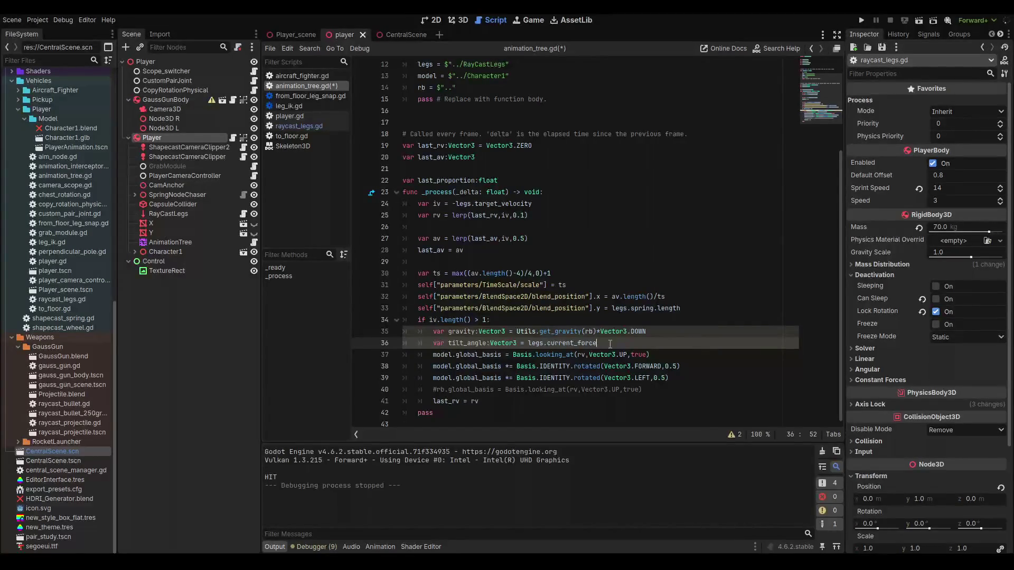
type("/rb")
type(".mass")
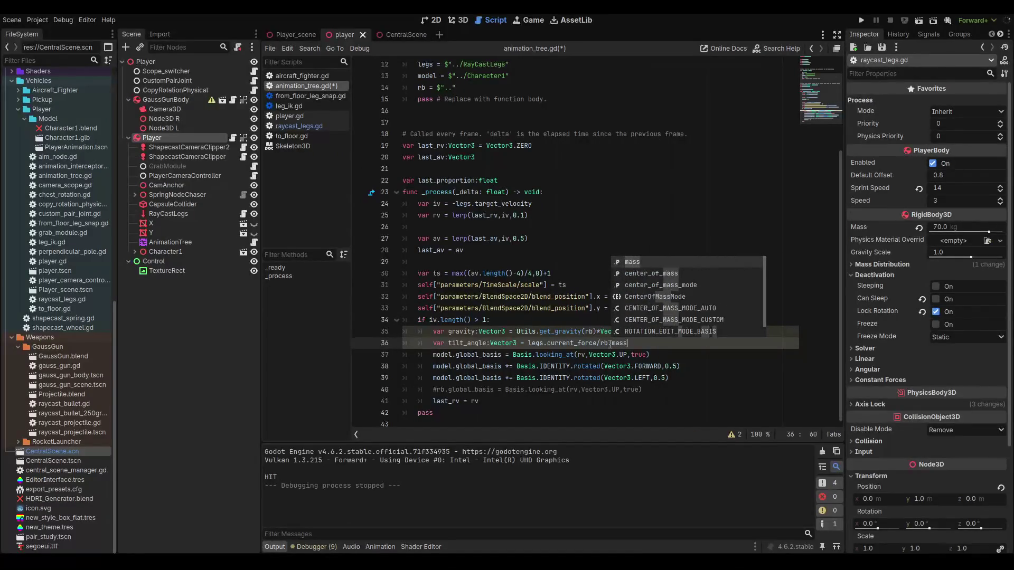
key("Escape")
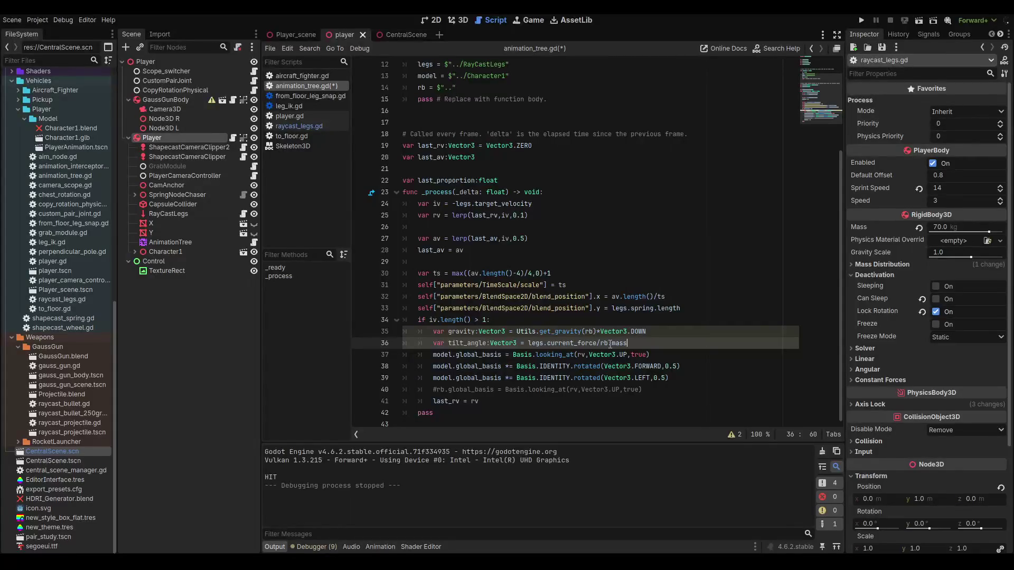
left_click(670, 331)
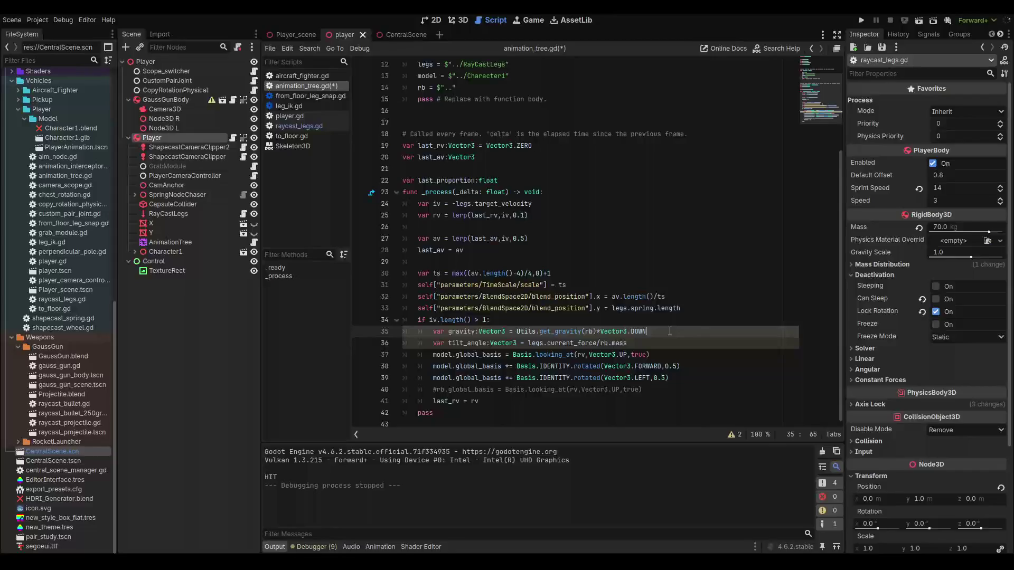
key("Return")
type("var acceleration")
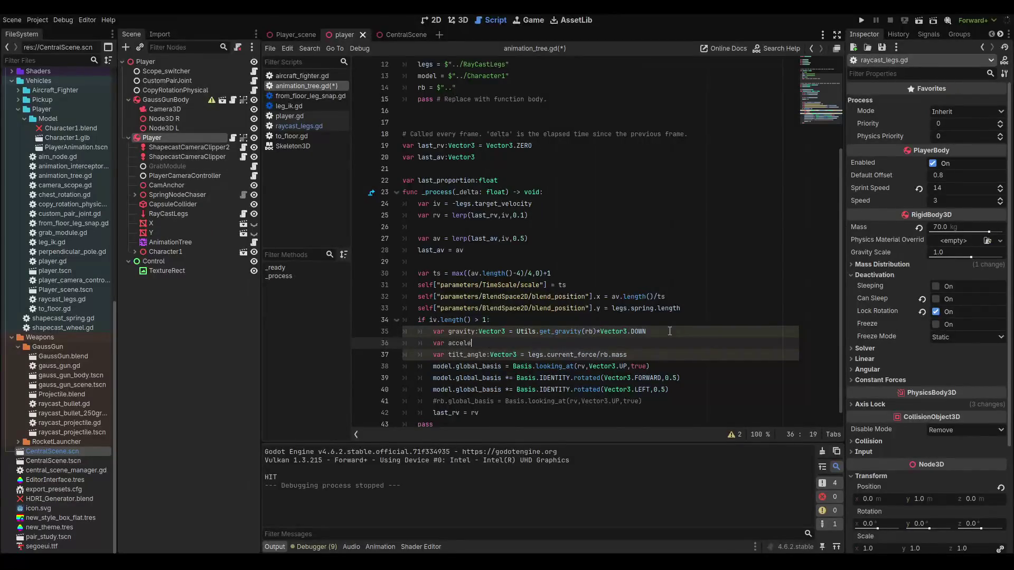
type(":Ve")
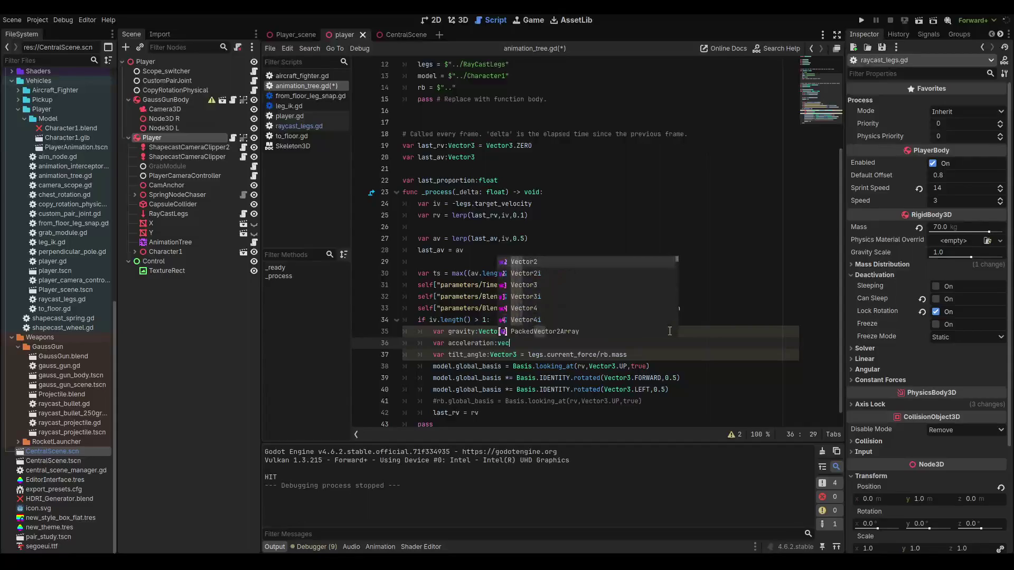
key("Return")
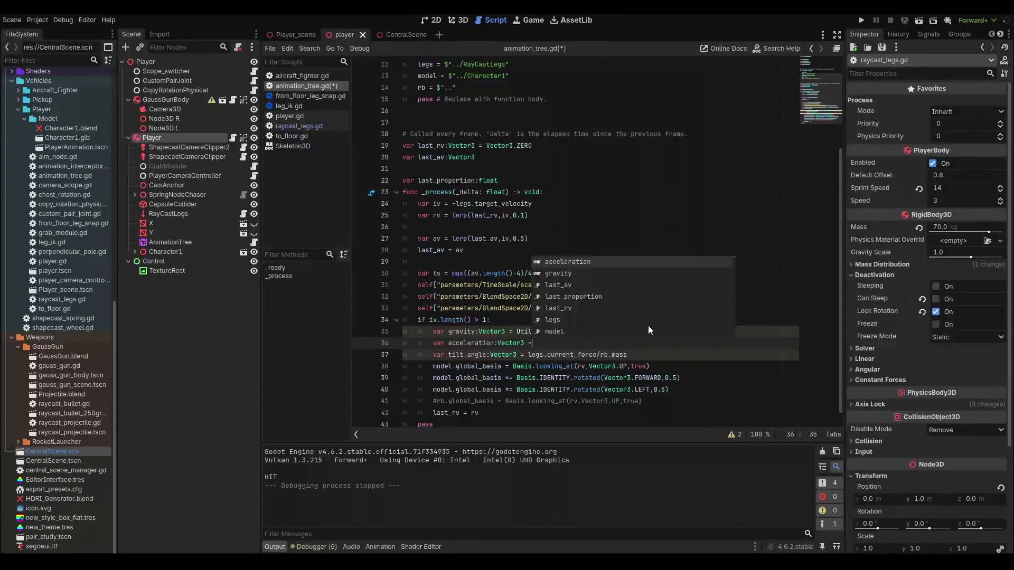
- Move the legs.current_force/rb.mass expression from tilt_angle into the acceleration variable
left_click_drag(627, 355, 528, 354)
key("ctrl+c")
key("BackSpace")
left_click(547, 344)
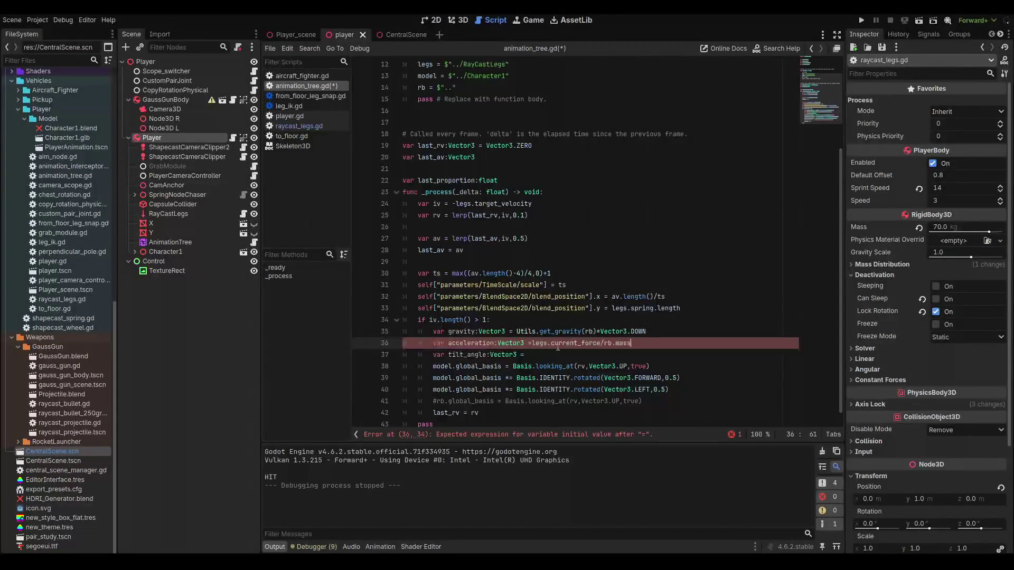
key("ctrl+v")
left_click(541, 355)
left_click(490, 344)
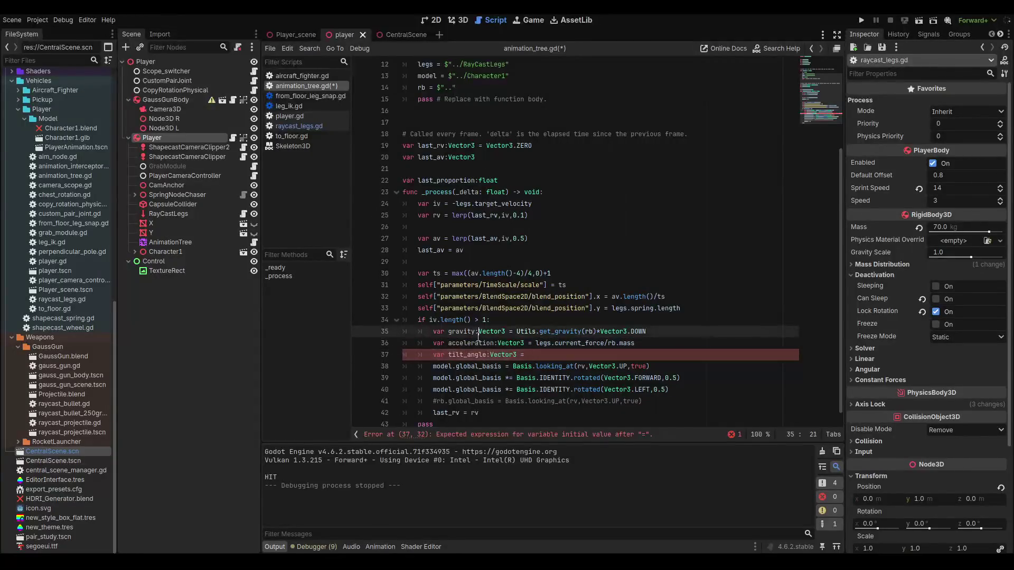
left_click(542, 356)
type("gravity")
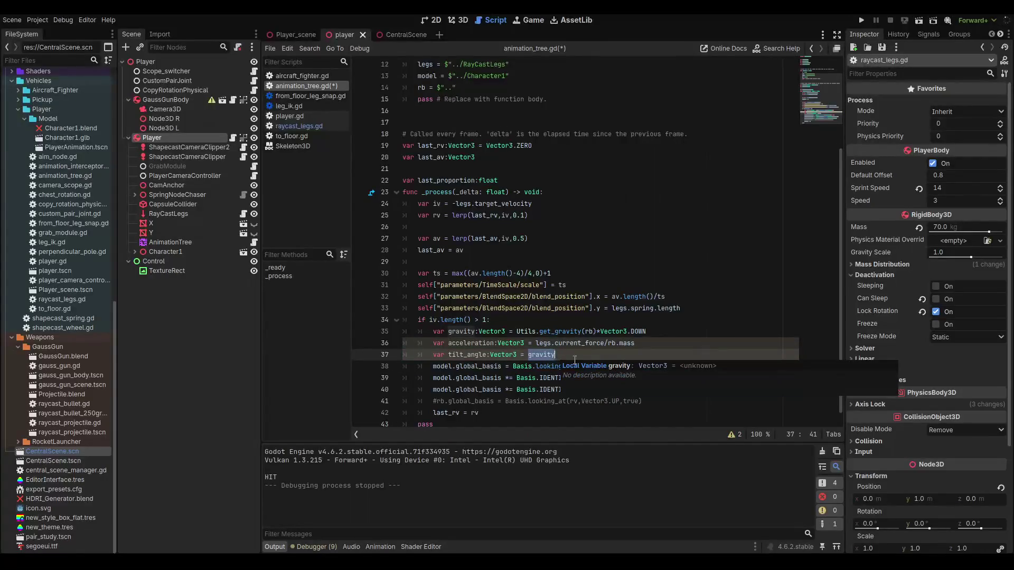
- Set tilt_angle to Utils.vector_angle(gravity, acceleration)
type("Utils.")
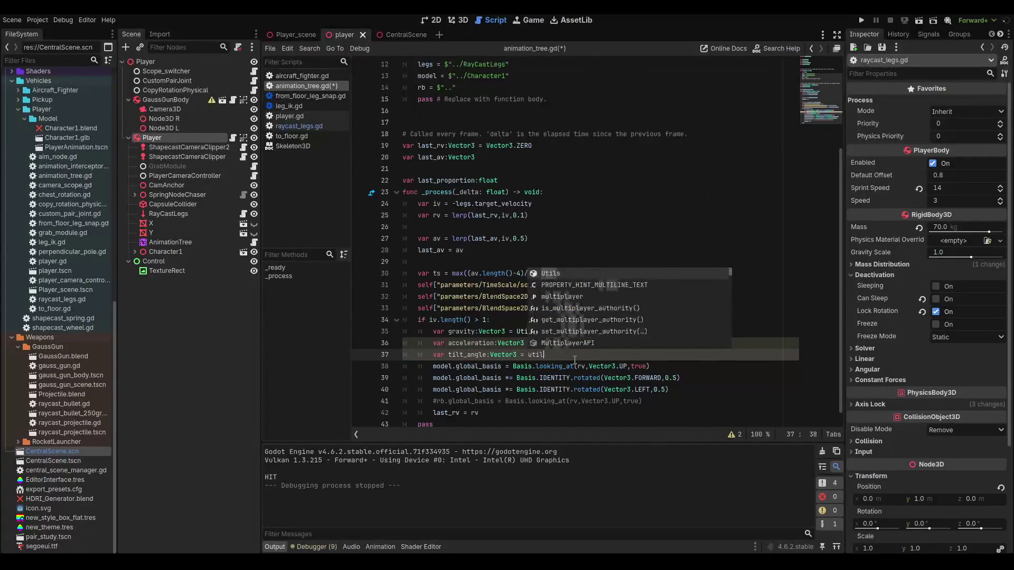
type("angle")
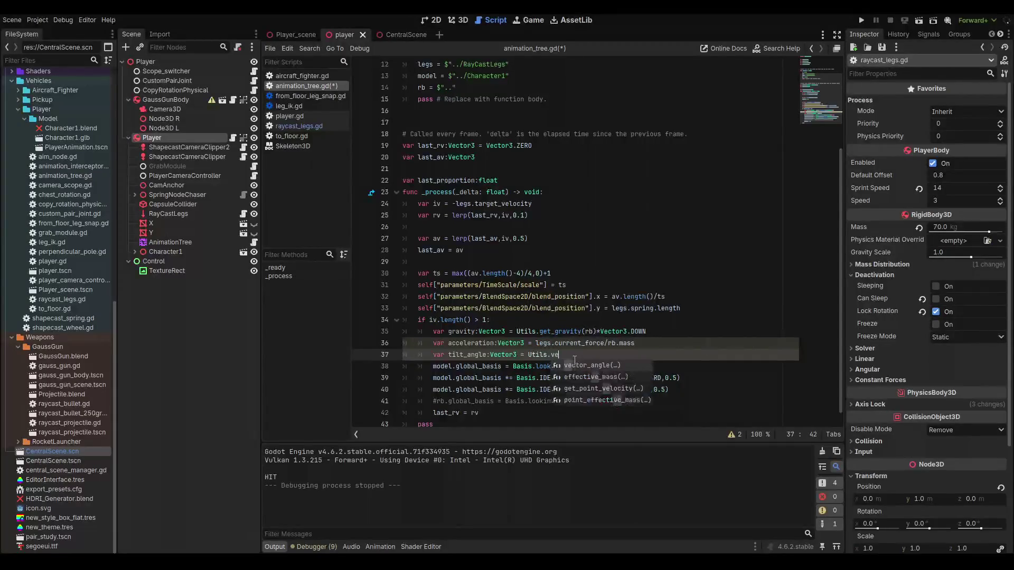
key("Return")
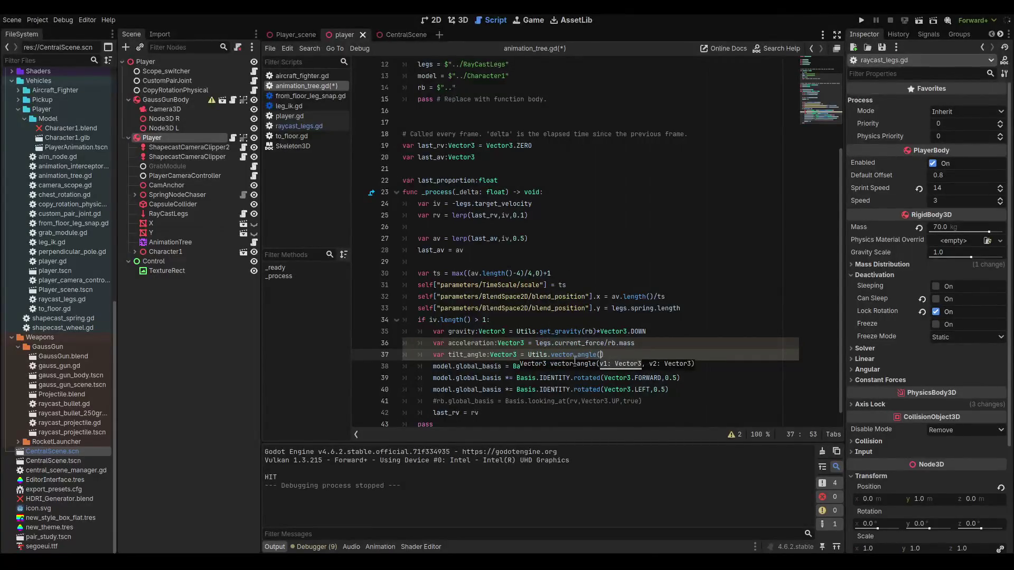
type("gra")
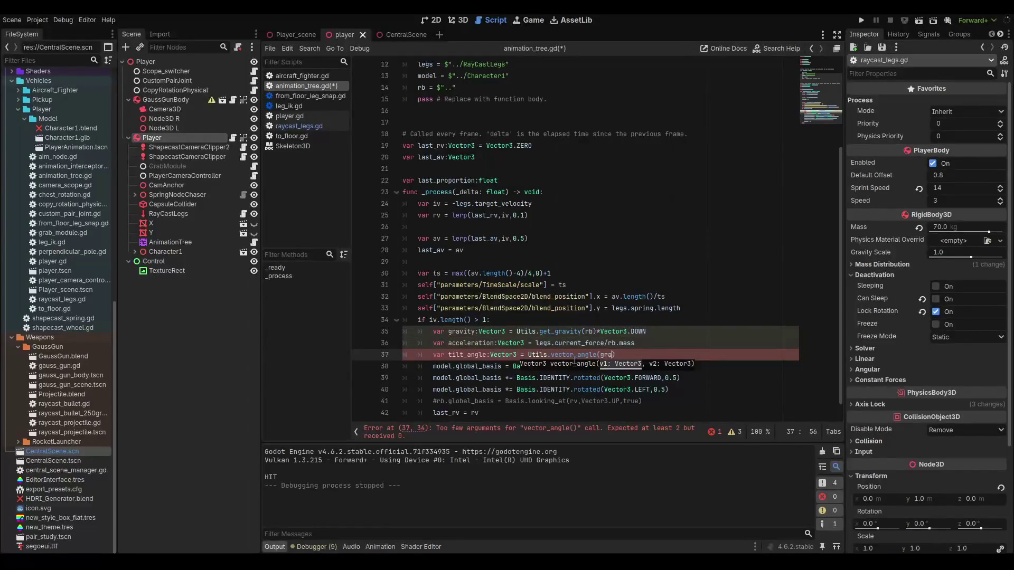
key("Return")
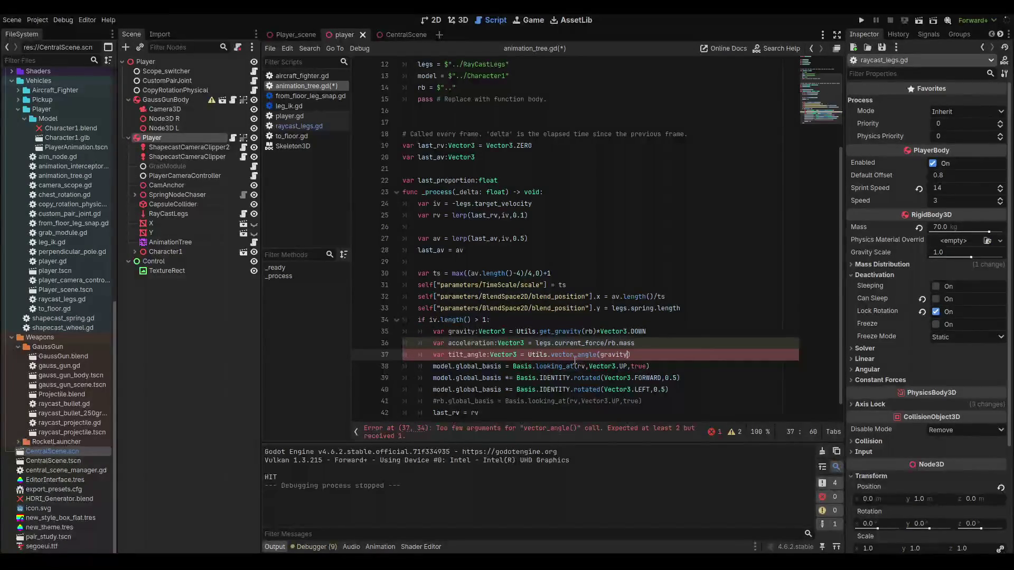
type(",accele")
key("Return")
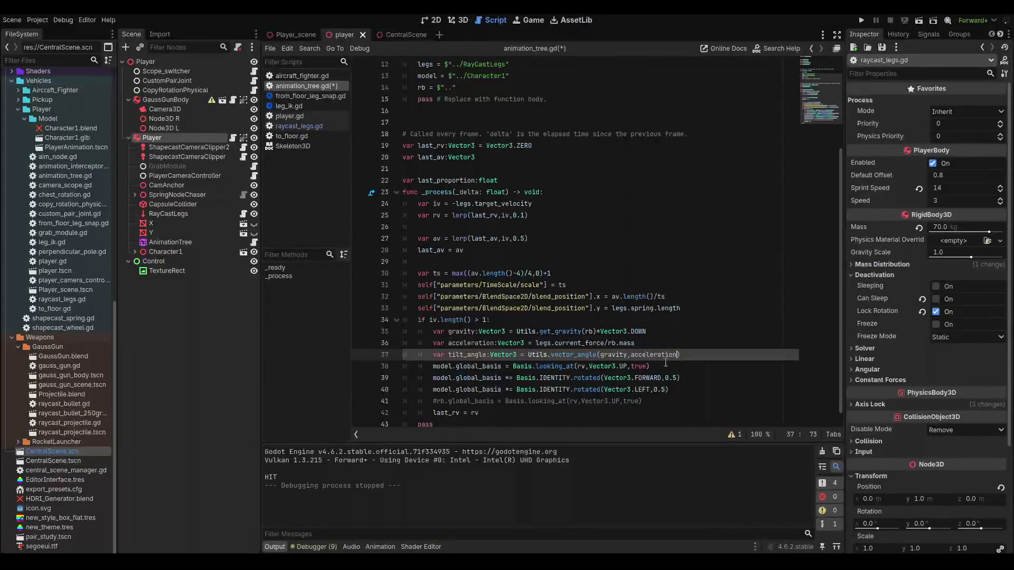
- Start appending a '+ legs.' term to the acceleration expression
left_click(648, 340)
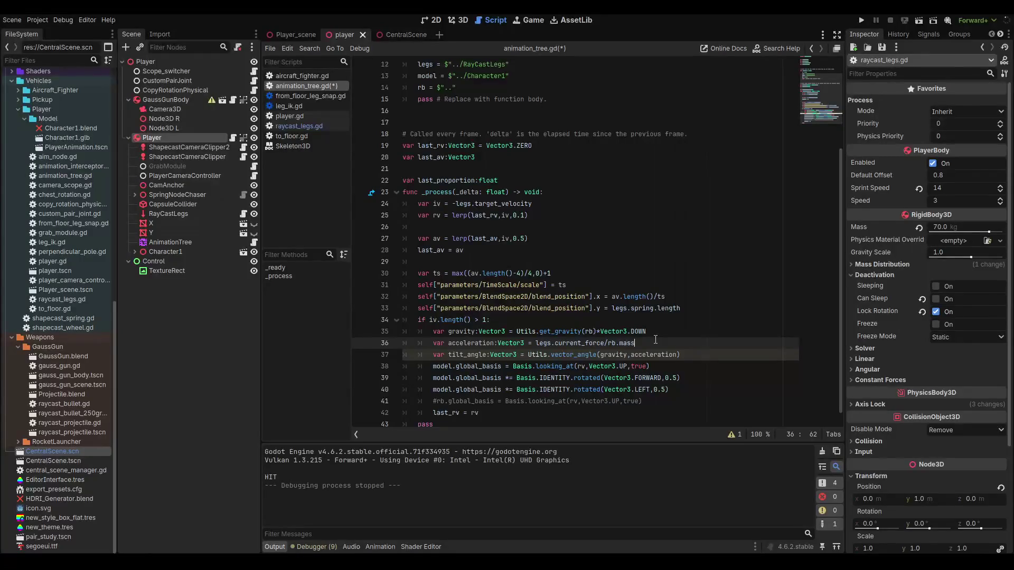
type(" + le")
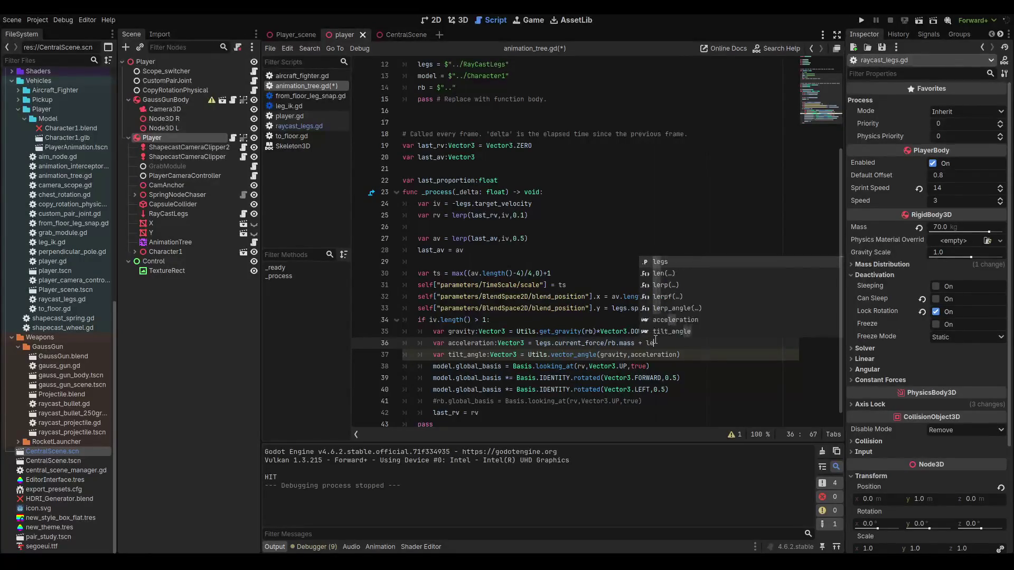
type("gs.springr")
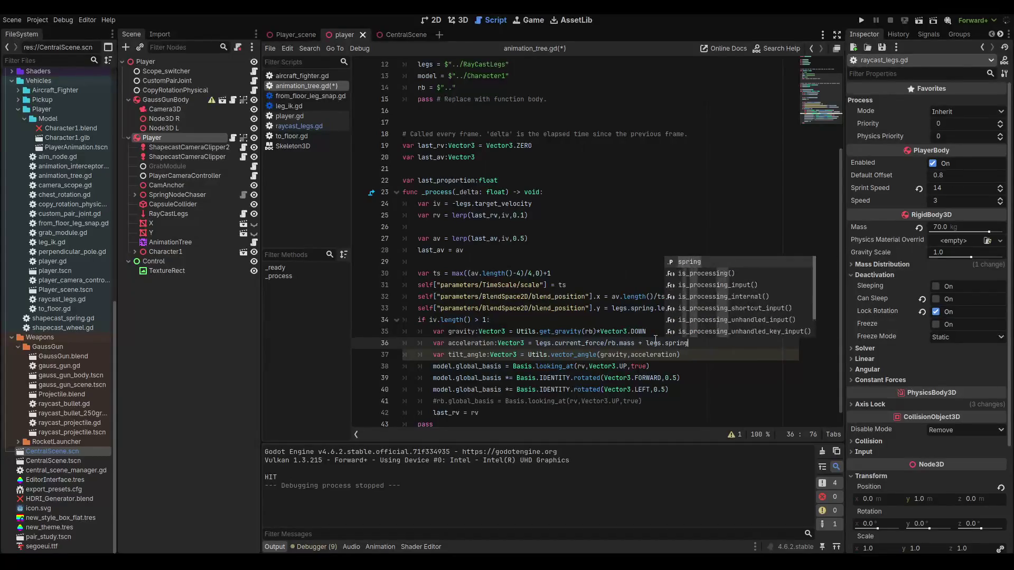
key("BackSpace")
key("BackSpace")
key("BackSpace")
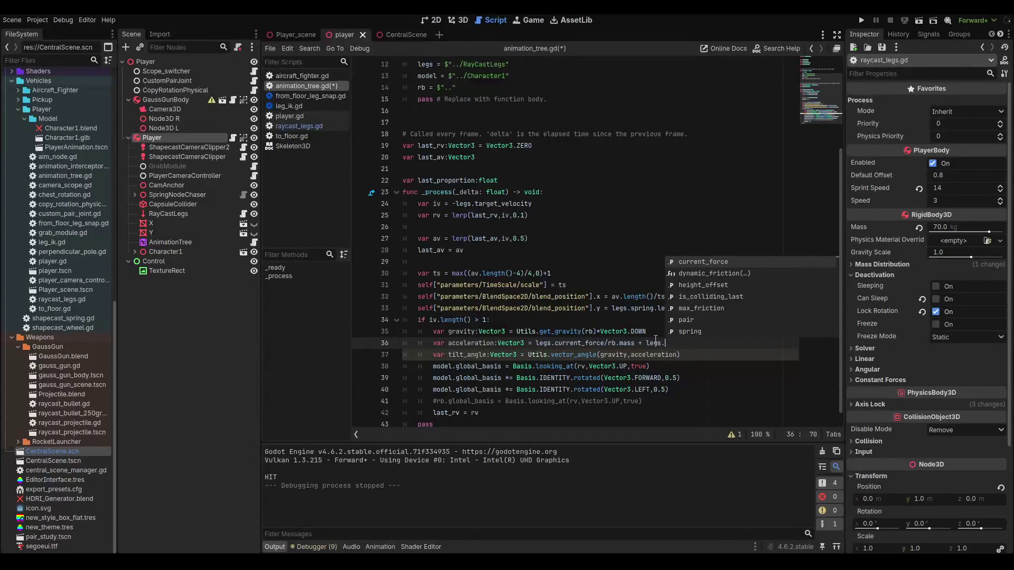
left_click(320, 126)
- In raycast_legs.gd, add the member 'var spring_force:Vector3' after current_force and save
scroll(615, 303, "down", 10)
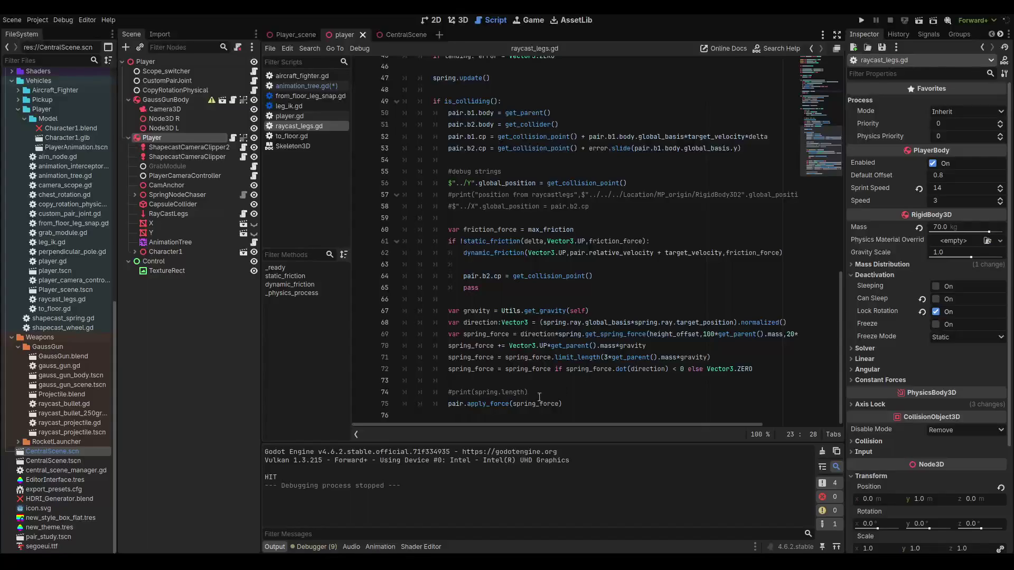
scroll(540, 393, "up", 10)
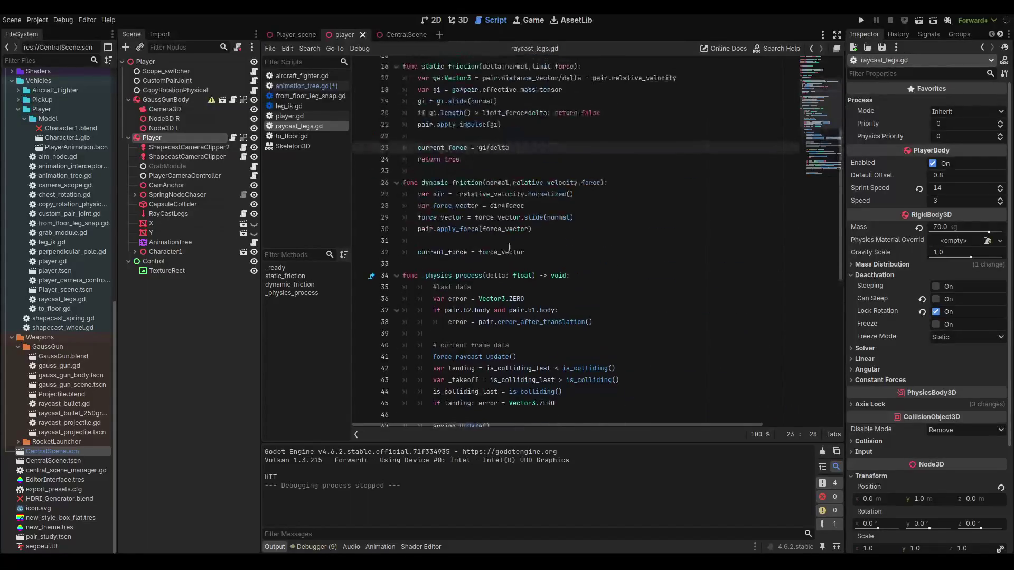
scroll(512, 217, "up", 4)
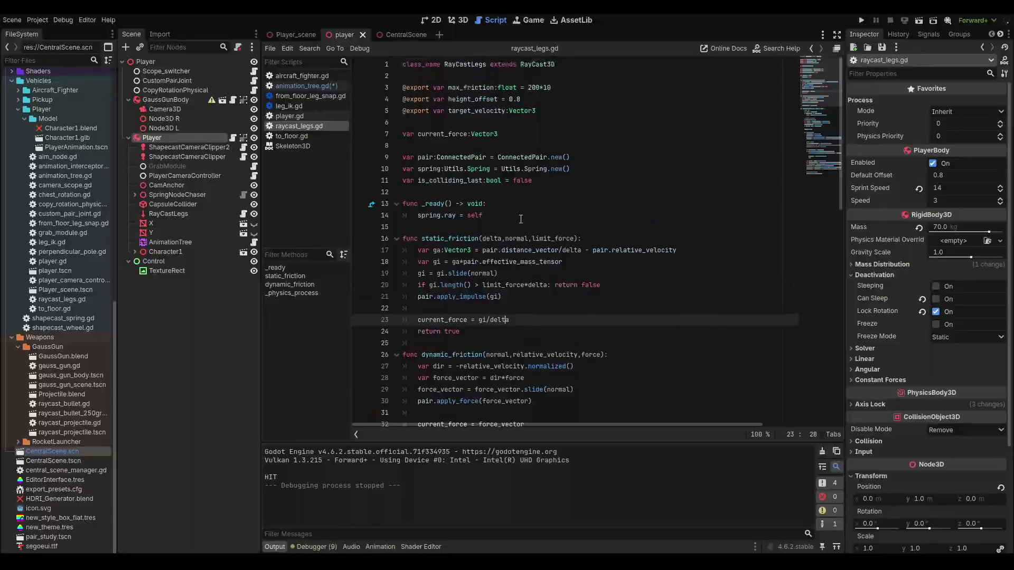
scroll(482, 211, "down", 4)
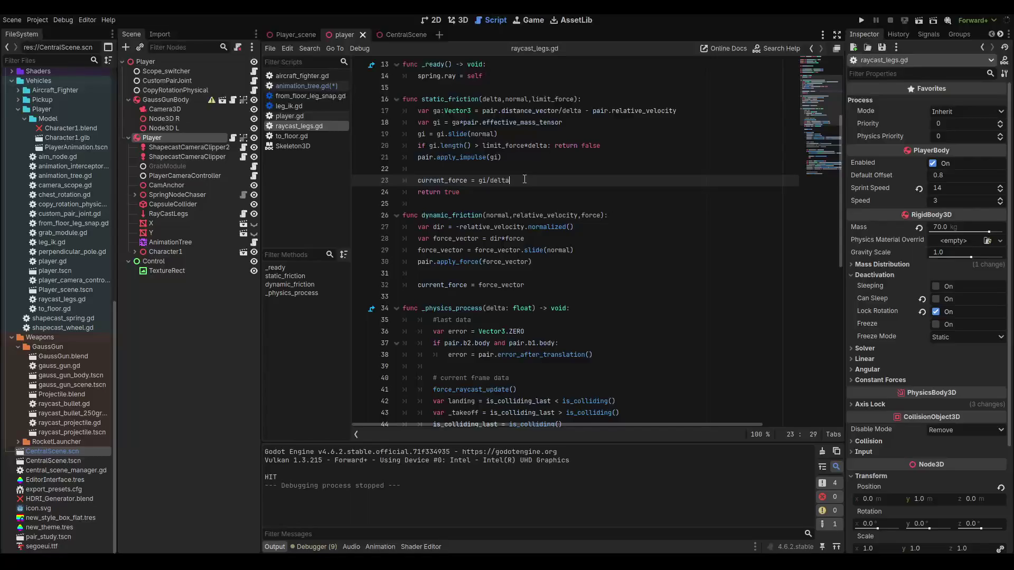
double_click(442, 180)
scroll(513, 205, "up", 4)
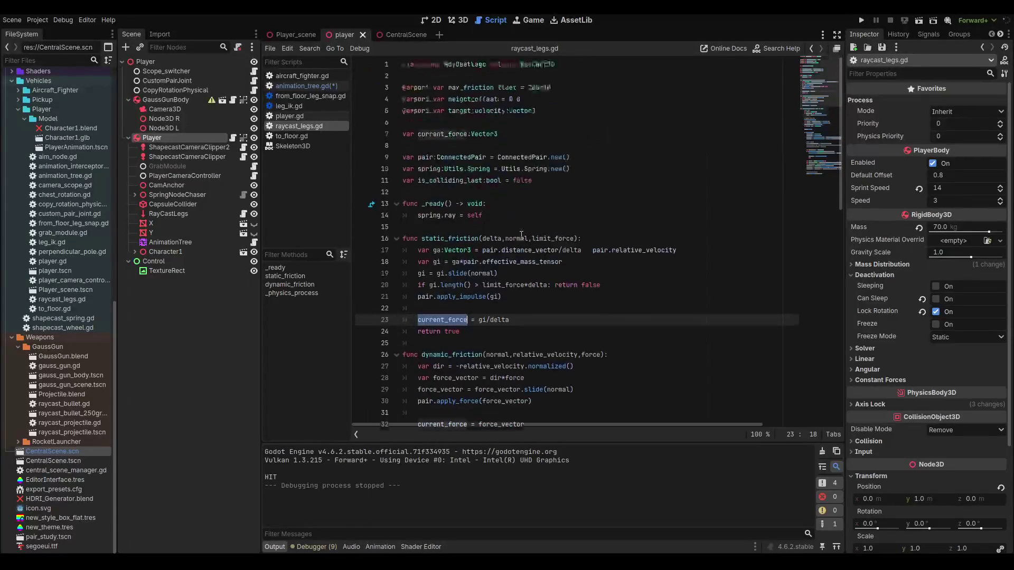
left_click(512, 134)
key("Return")
type("var ")
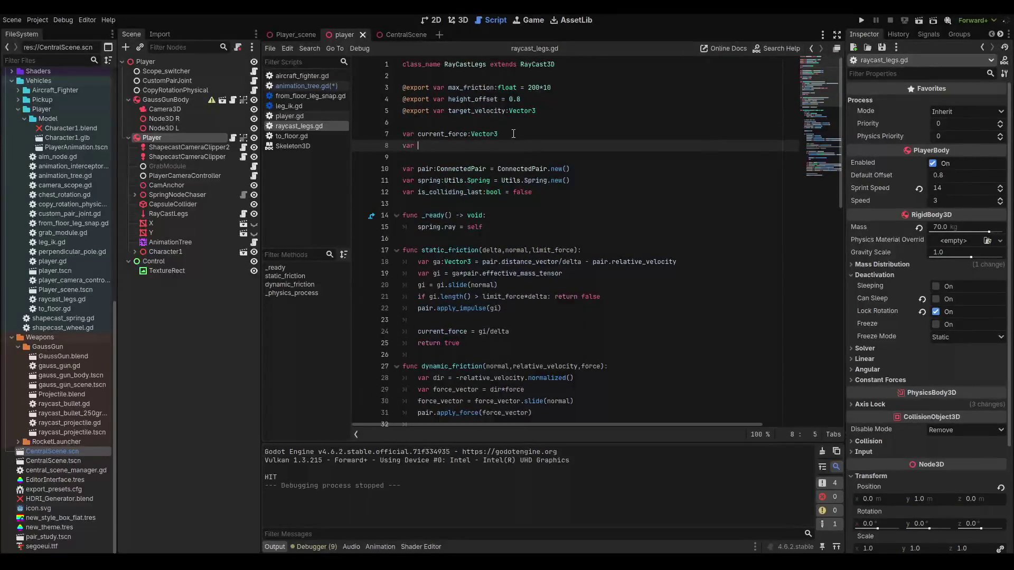
type("spring_force:vec")
key("Down")
key("Return")
key("ctrl+s")
- Remove 'var' from the spring_force line at 70 so it assigns the member
double_click(432, 145)
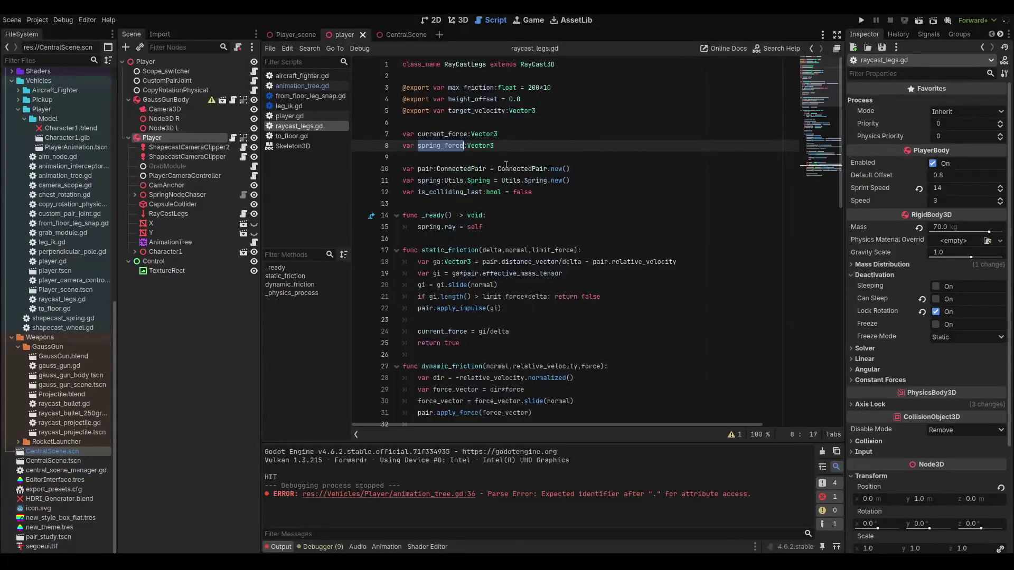
scroll(487, 338, "down", 15)
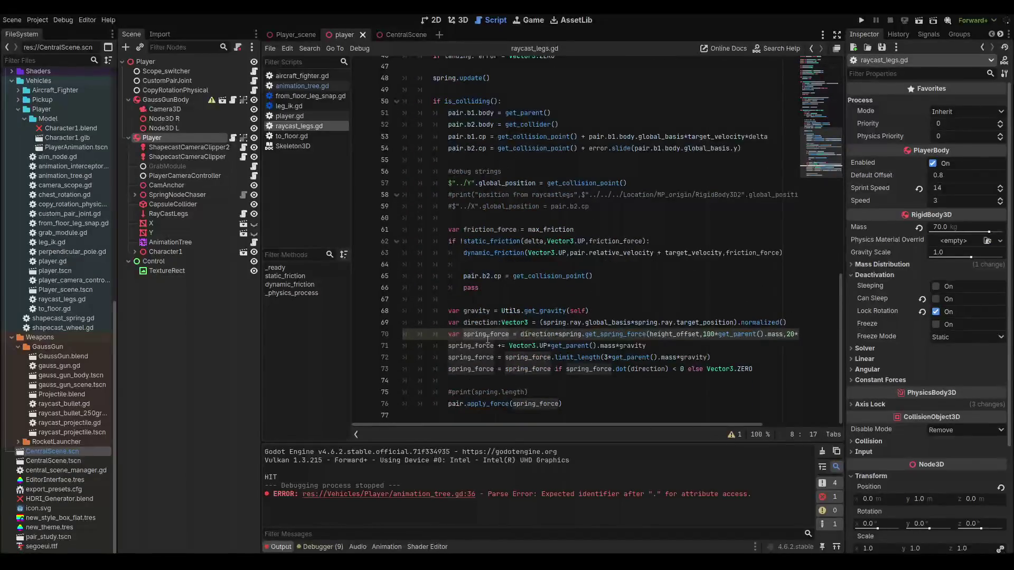
left_click(464, 334)
key("BackSpace")
key("BackSpace")
key("BackSpace")
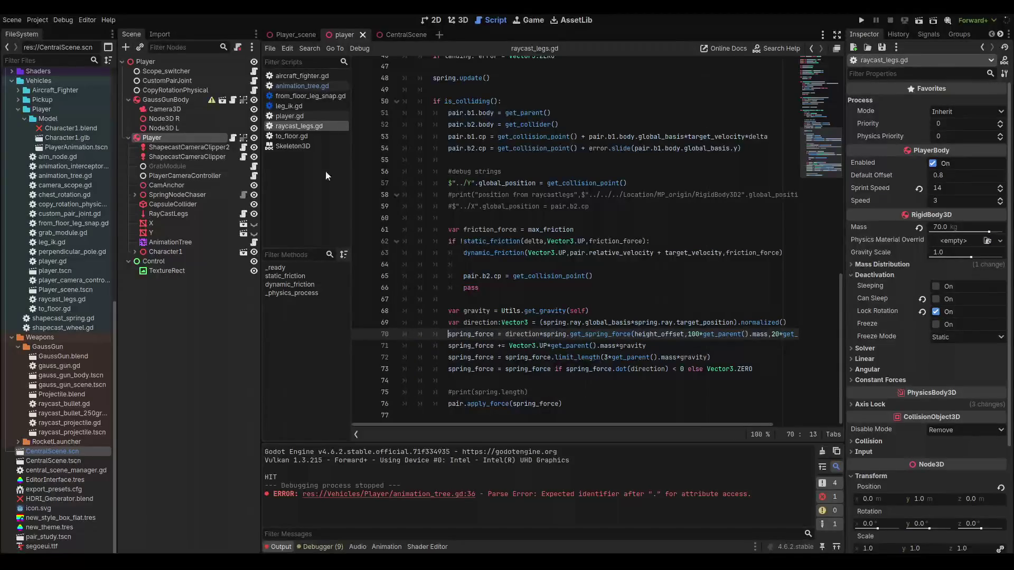
left_click(292, 85)
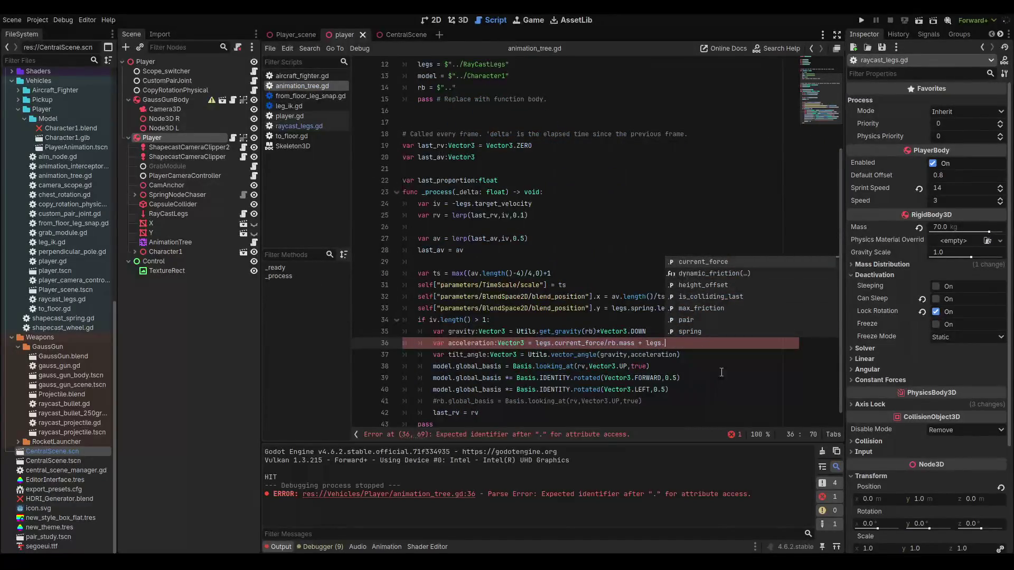
- Set acceleration to (legs.current_force + legs.spring_force)/rb.mass and save
type("spring_force")
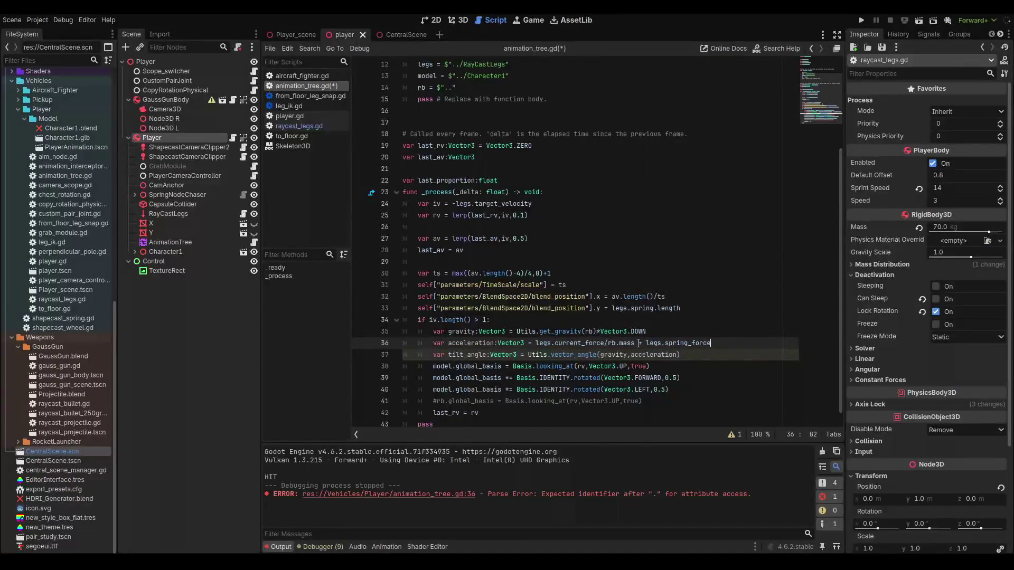
left_click_drag(638, 343, 605, 343)
key("BackSpace")
left_click(704, 344)
mouse_move(704, 345)
left_mouse_down()
mouse_move(512, 343)
mouse_move(536, 343)
left_mouse_up()
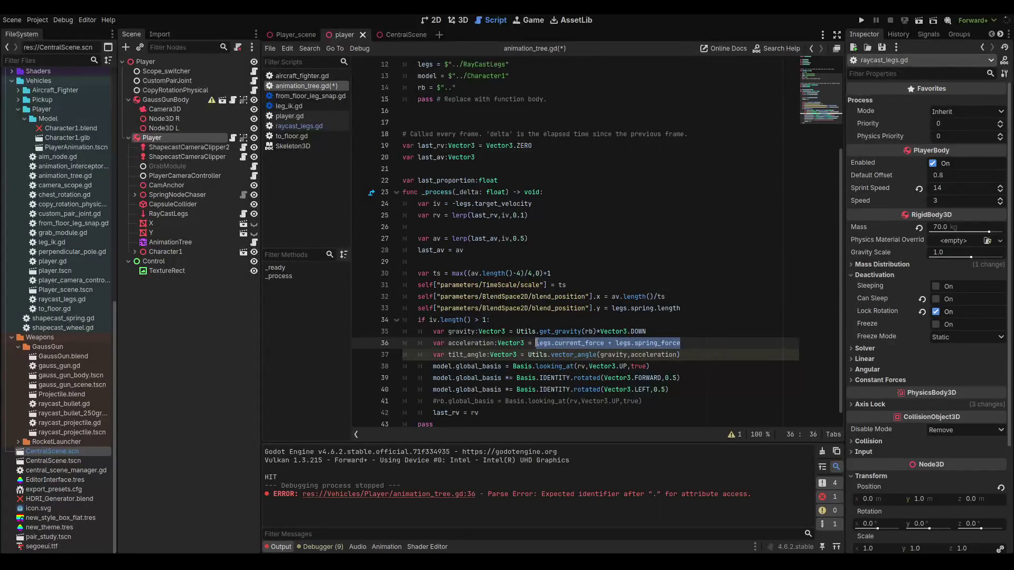
type(")")
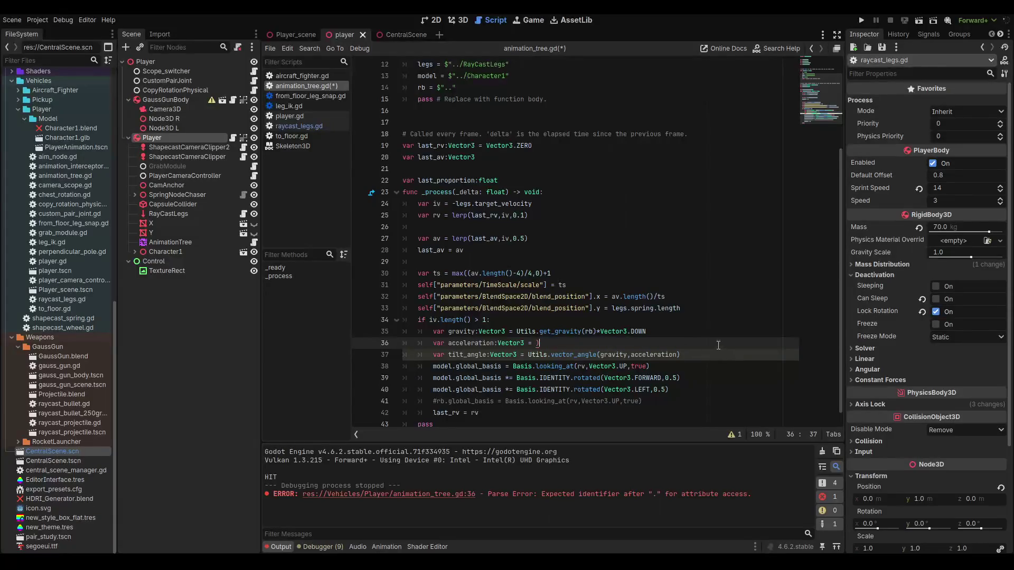
key("ctrl+z")
type("(")
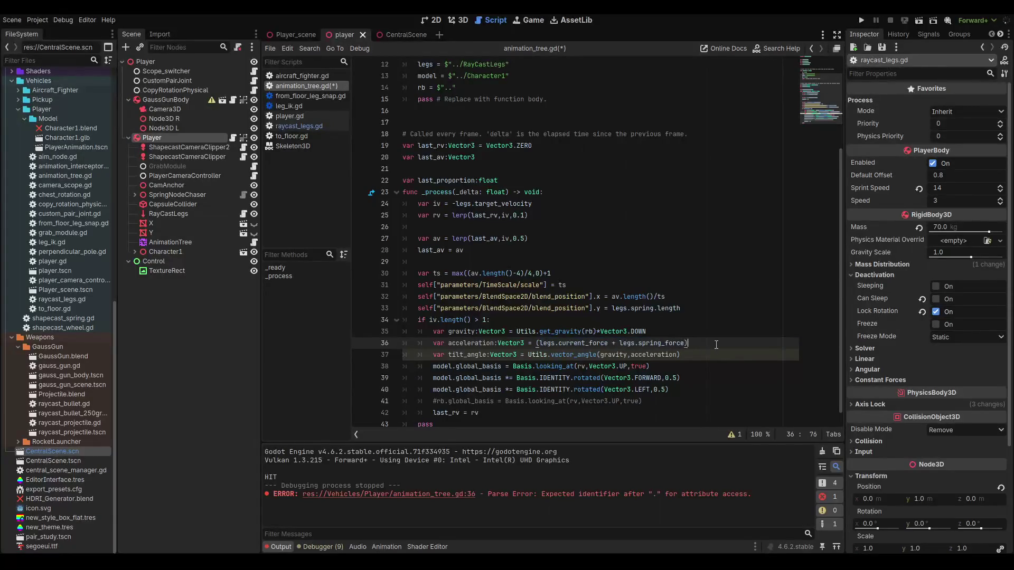
type("//rb.mass")
left_click(689, 344)
key("BackSpace")
key("End")
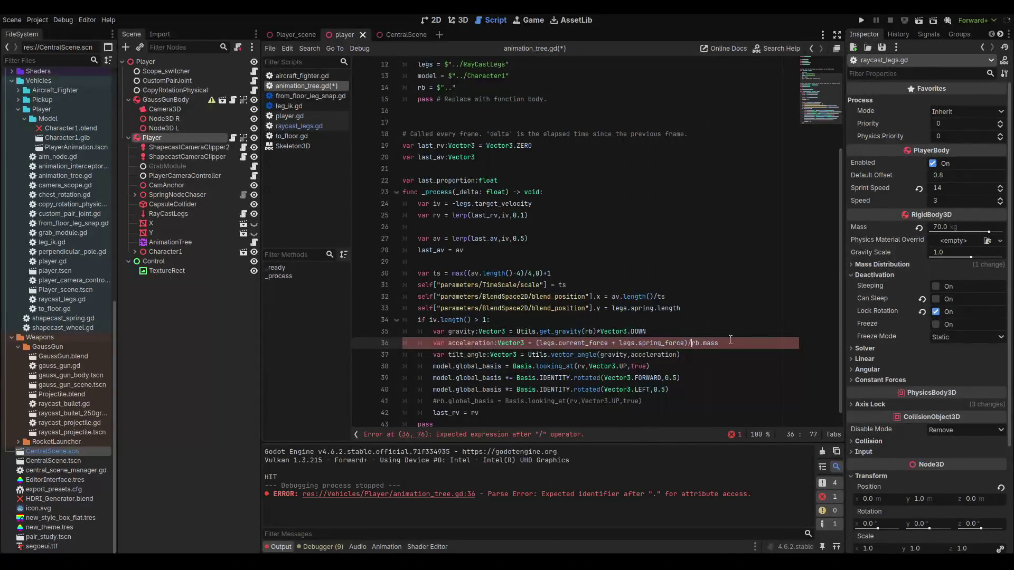
key("ctrl+s")
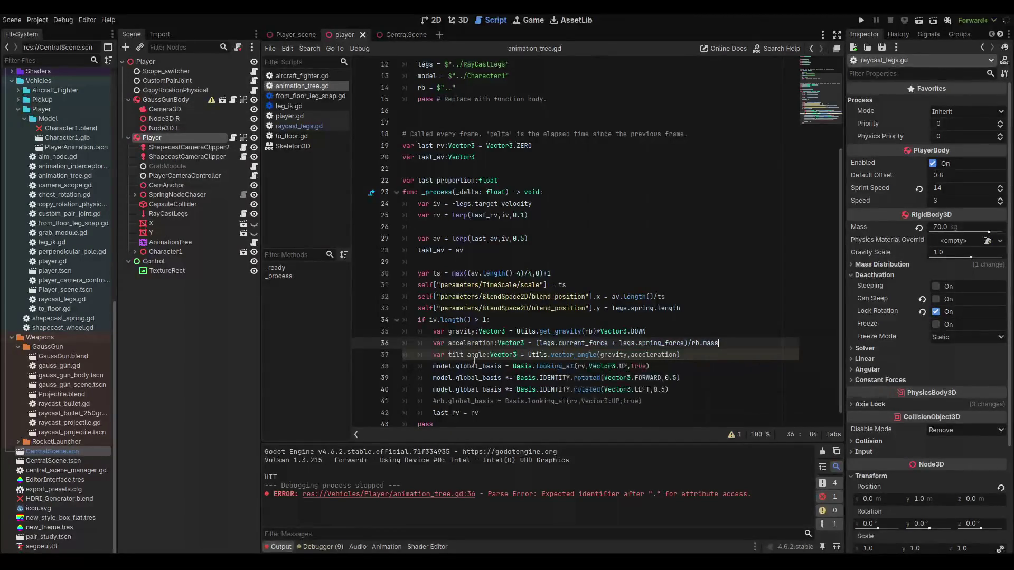
- Make lines 39–40 assign model.global_basis.rotated(...) instead of multiplying Basis.IDENTITY, then run
left_click(678, 378)
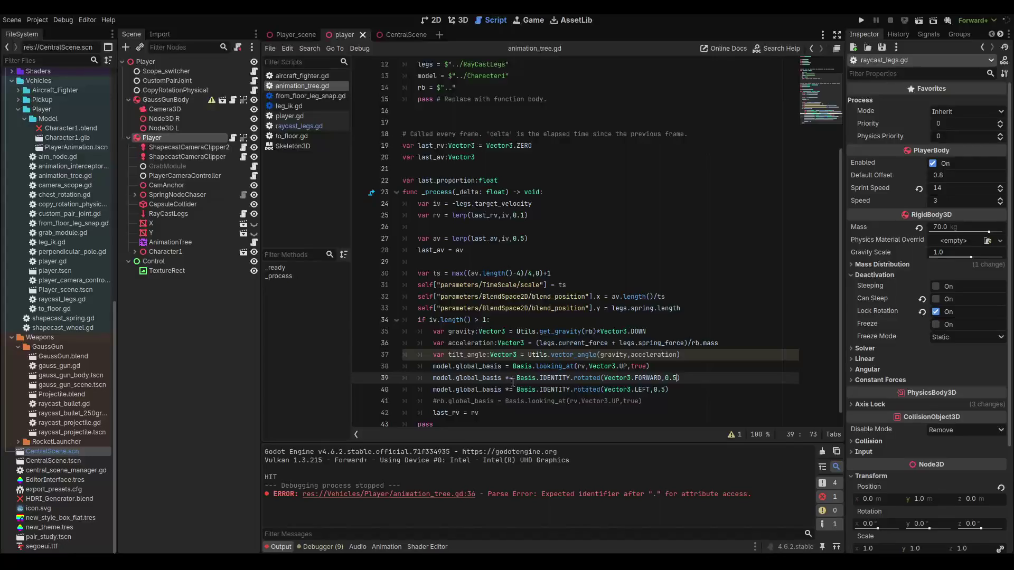
left_click(510, 379)
key("BackSpace")
left_click(510, 390)
key("BackSpace")
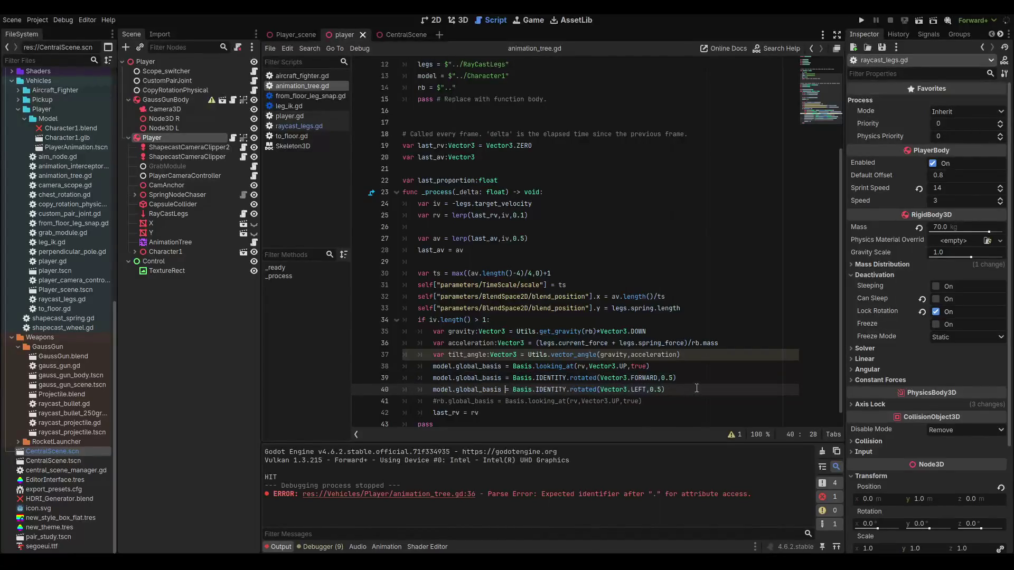
left_click_drag(501, 378, 433, 378)
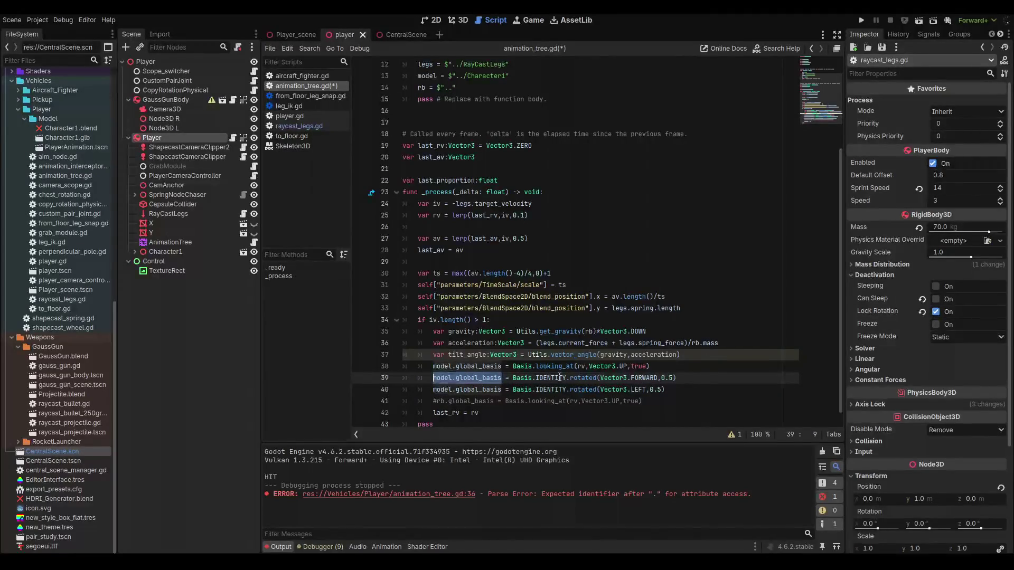
key("ctrl+c")
mouse_move(567, 378)
left_mouse_down()
mouse_move(512, 378)
mouse_move(537, 390)
mouse_move(512, 390)
left_mouse_up()
key("ctrl+v")
key("ctrl+v")
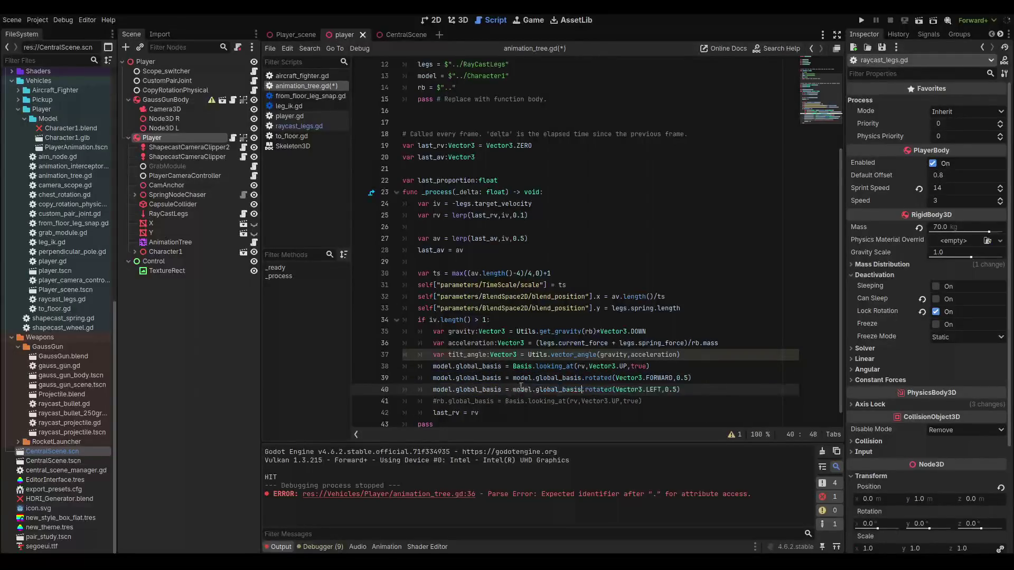
key("F6")
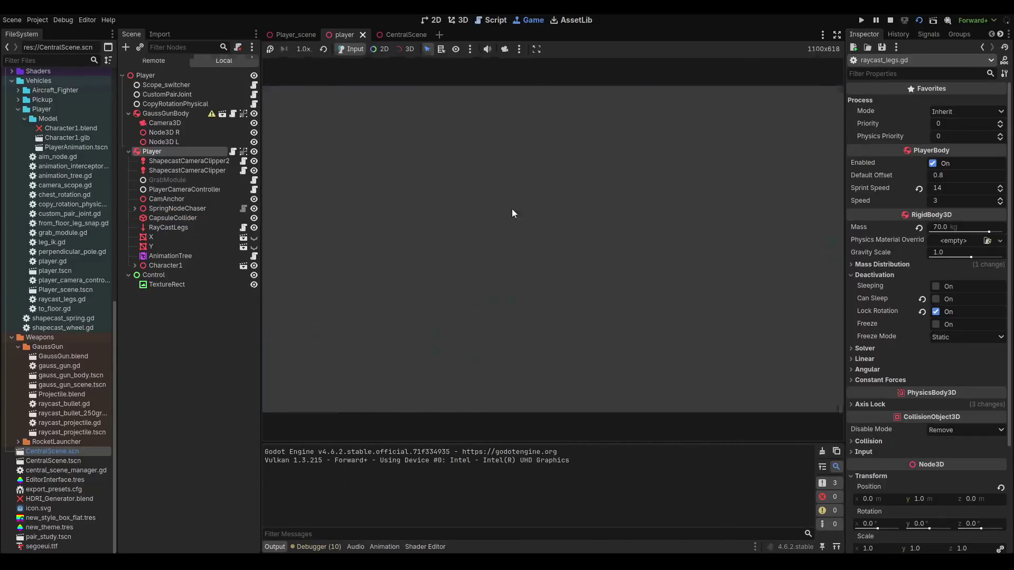
- Stop the game and test-run Player_scene to check the tilting
key("F8")
left_click(287, 34)
key("F6")
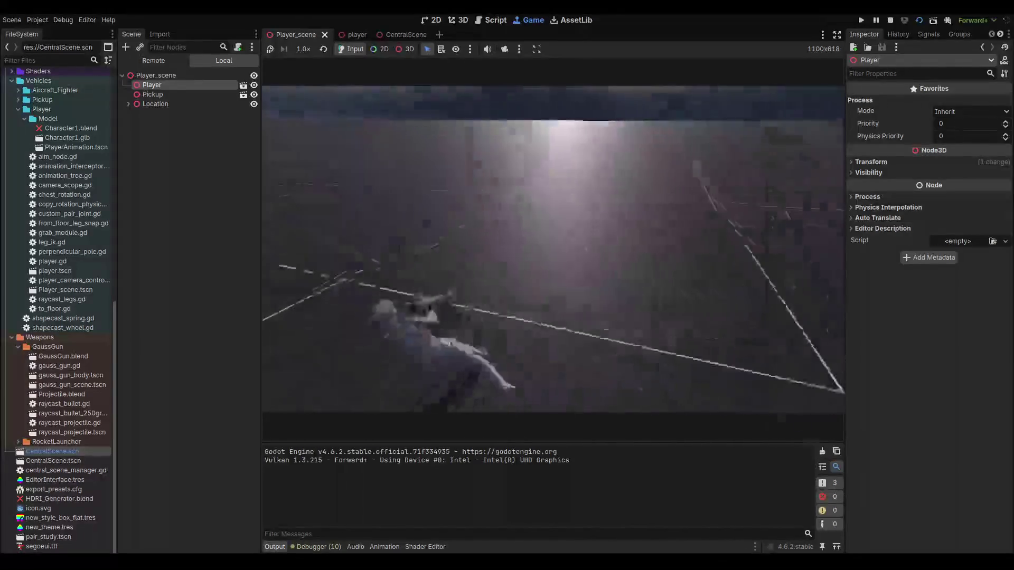
key("F8")
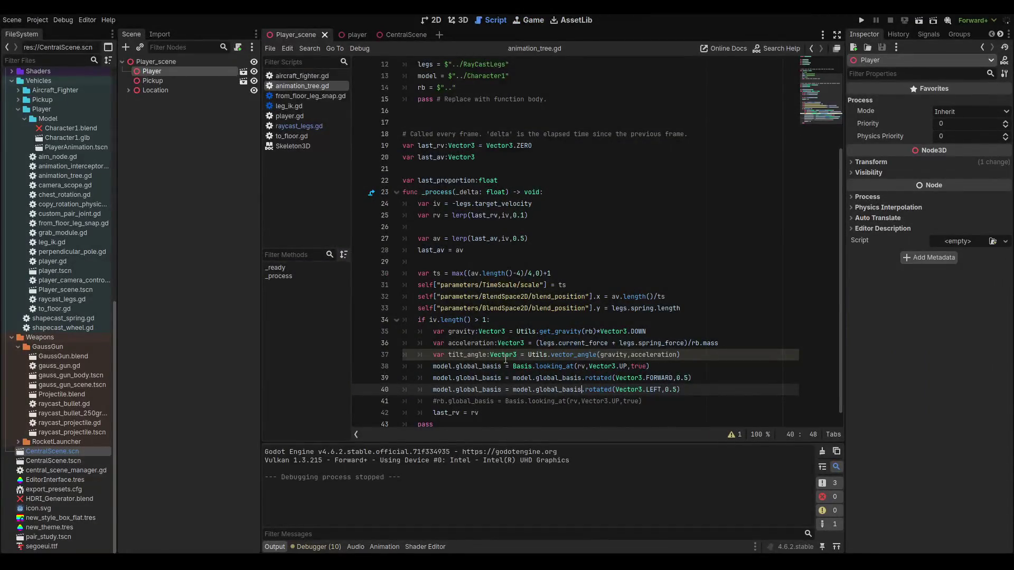
- Negate gravity in tilt_angle's Utils.vector_angle call on line 37
double_click(465, 355)
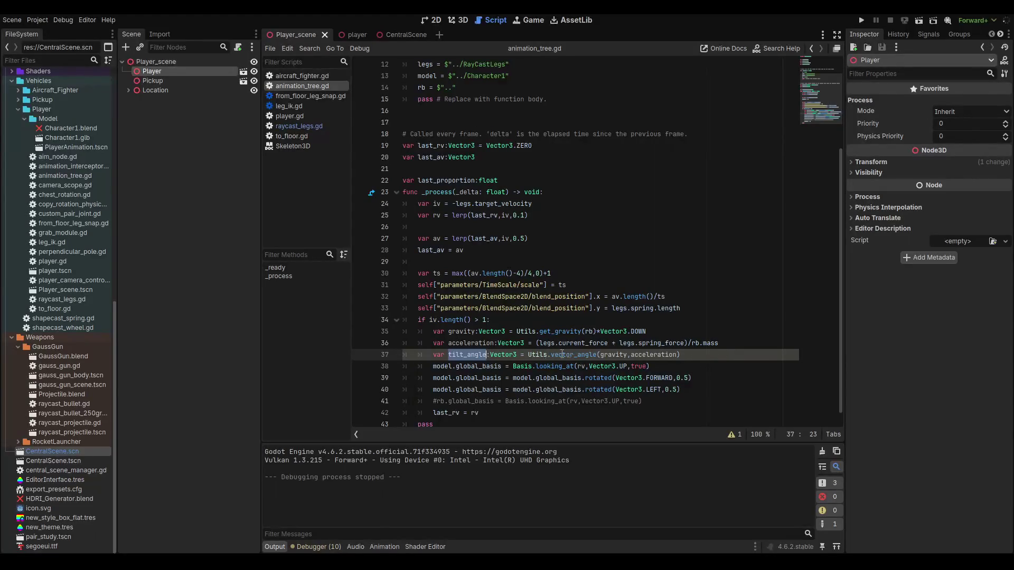
left_click(598, 355)
left_click(601, 355)
type("-")
- Replace 0.5 on line 39 with tilt_angle.dot(Vector3.FORWARD) and save
left_click(689, 377)
key("shift+Left")
key("shift+Left")
key("shift+Left")
type("tilt_angle")
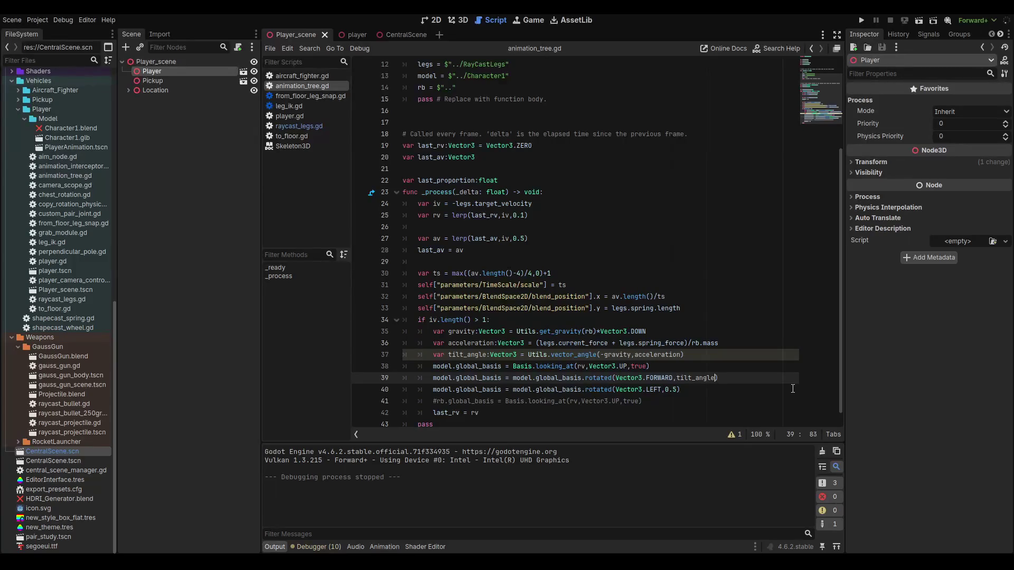
type(".dot(")
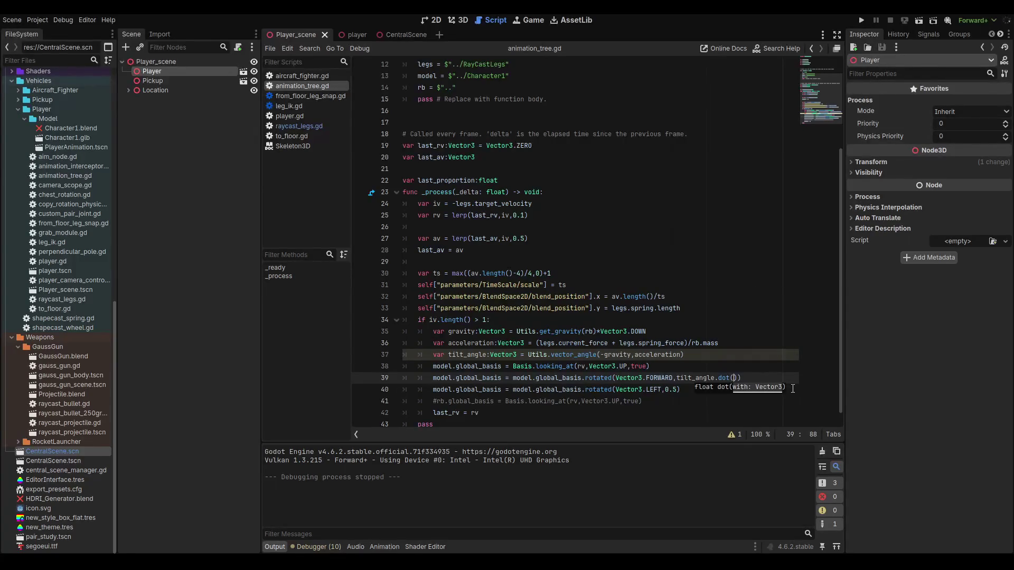
type("vec")
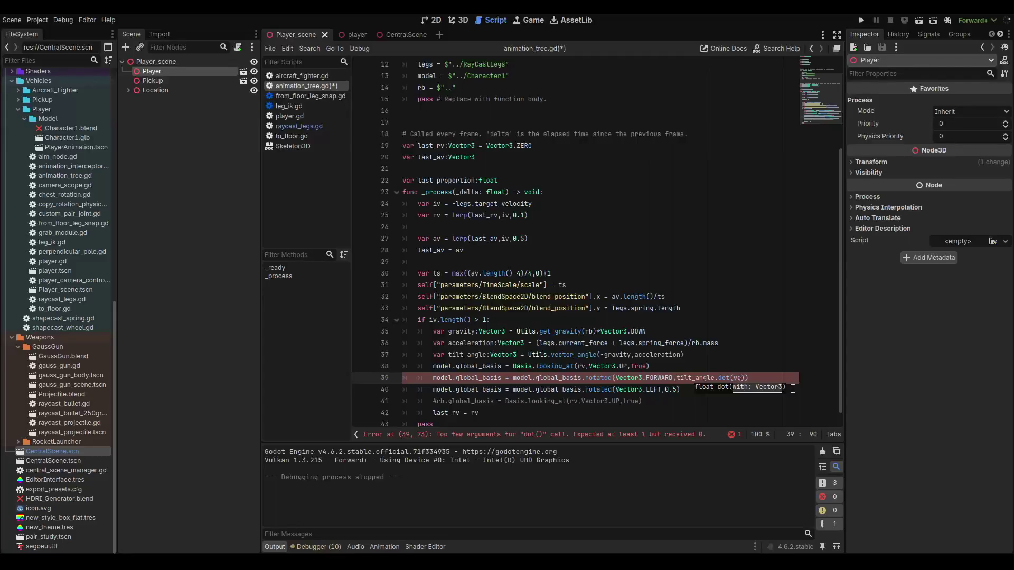
key("Return")
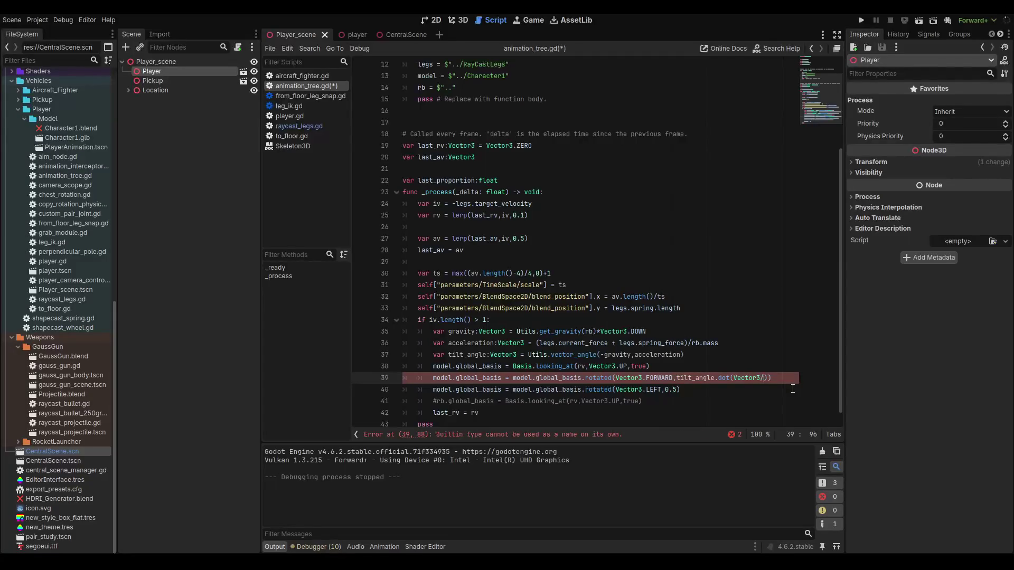
type(".for")
key("Return")
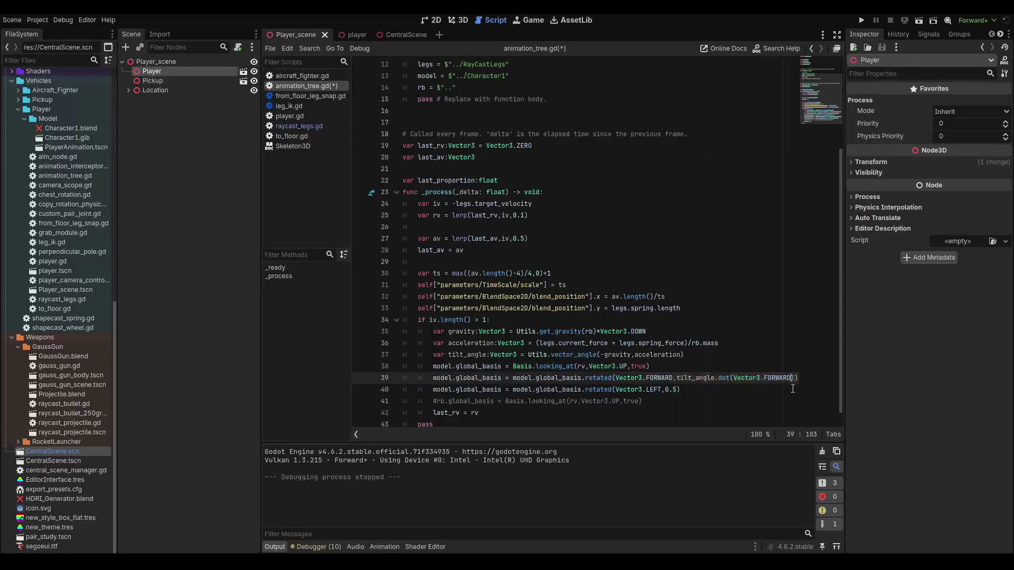
key("ctrl+s")
- Comment out the LEFT tilt on line 40, then test-run and stop the game
left_click(693, 389)
key("ctrl+k")
key("ctrl+s")
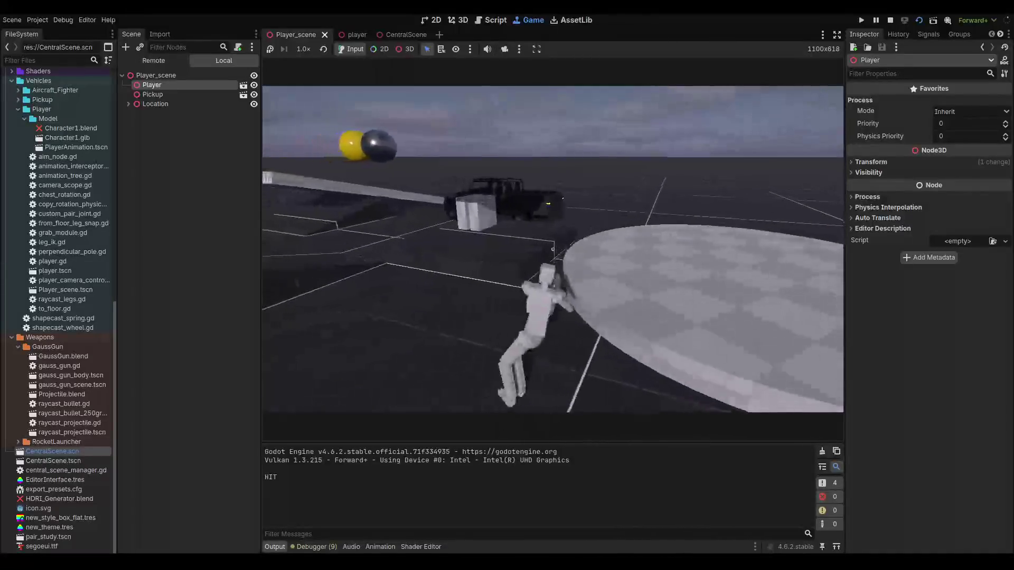
key("F8")
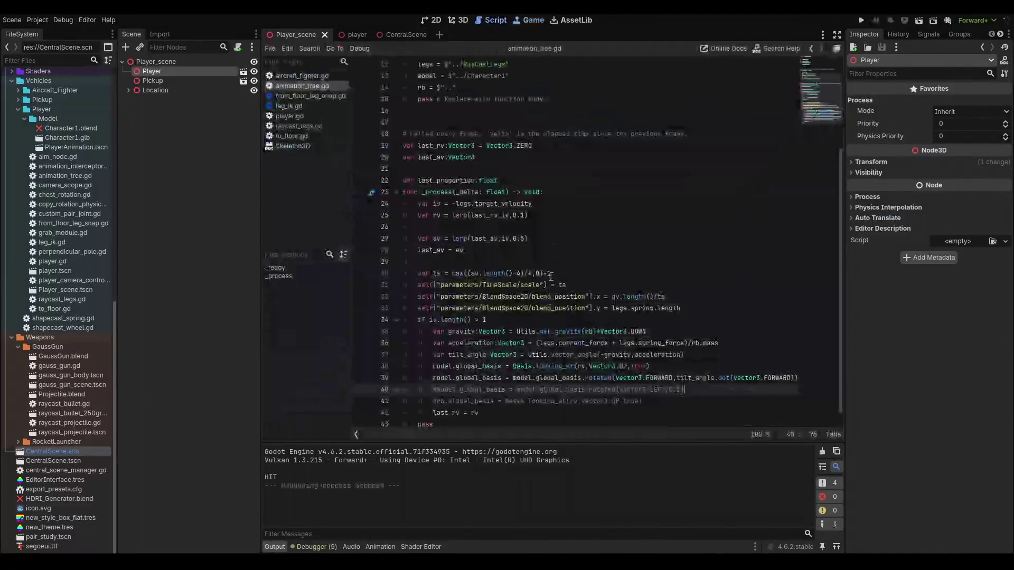
- Cut the gravity, acceleration and tilt_angle lines out of the if block
double_click(457, 366)
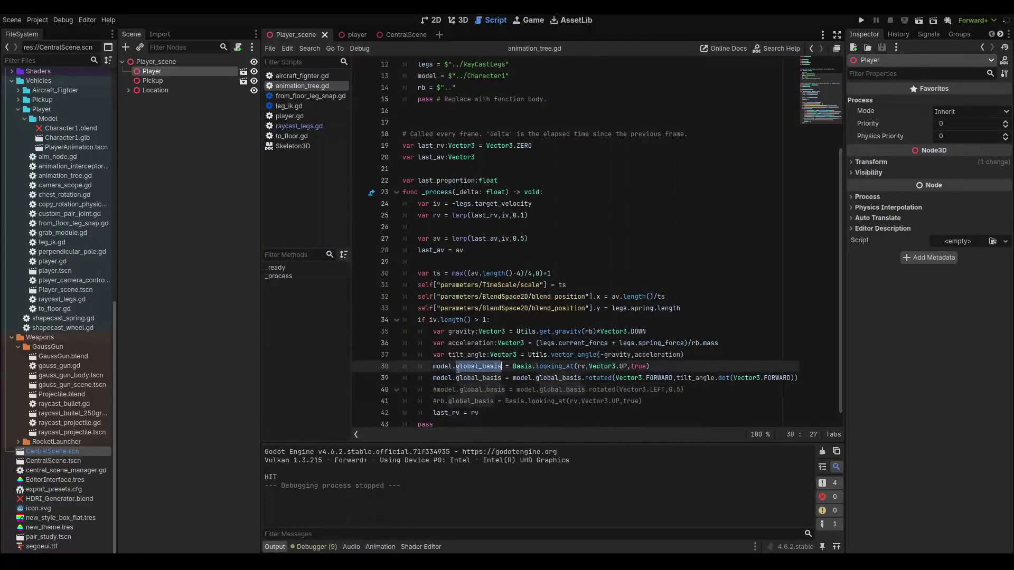
left_click(508, 366)
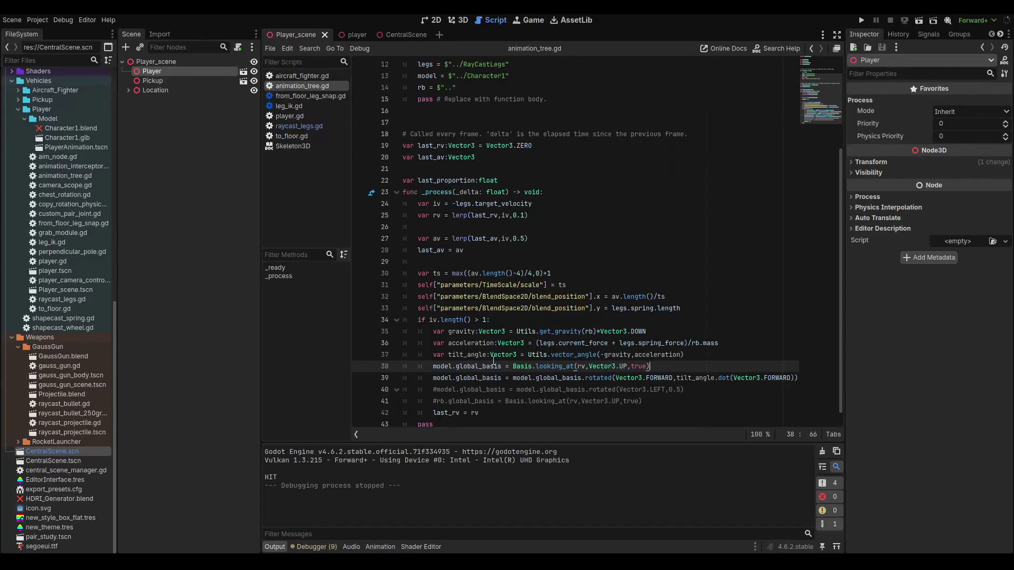
scroll(508, 350, "down", 1)
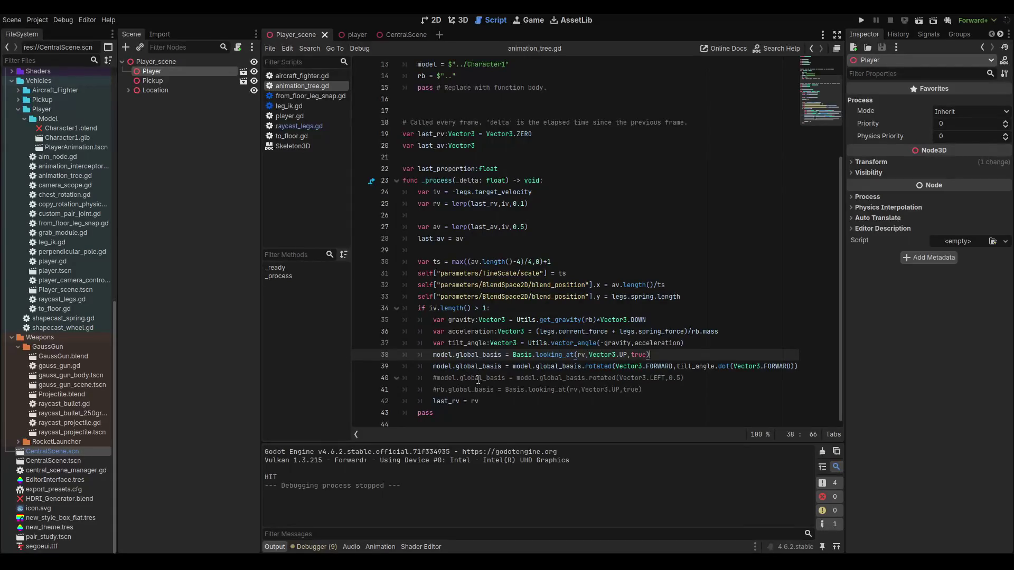
left_click(499, 405)
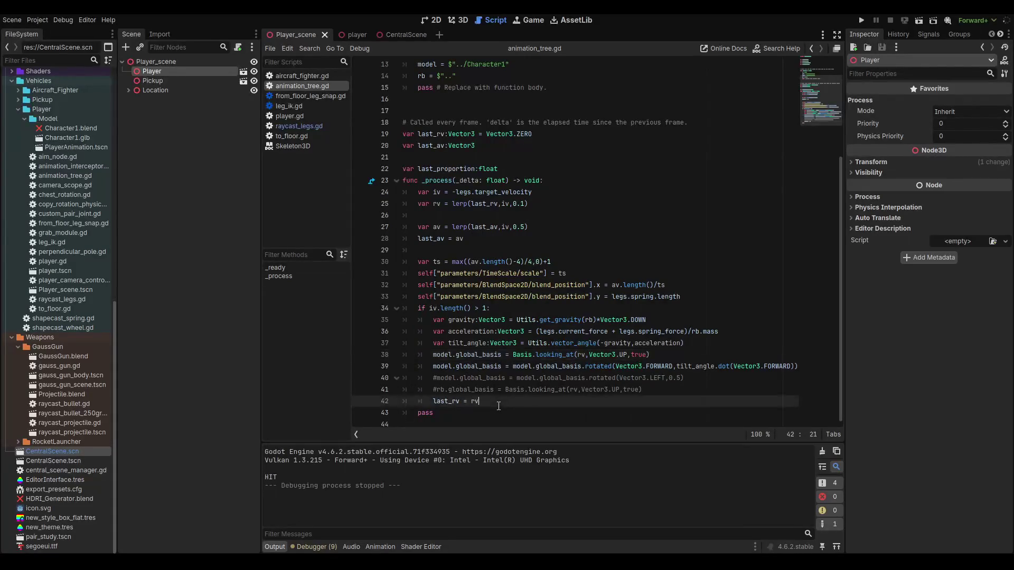
left_click(430, 366)
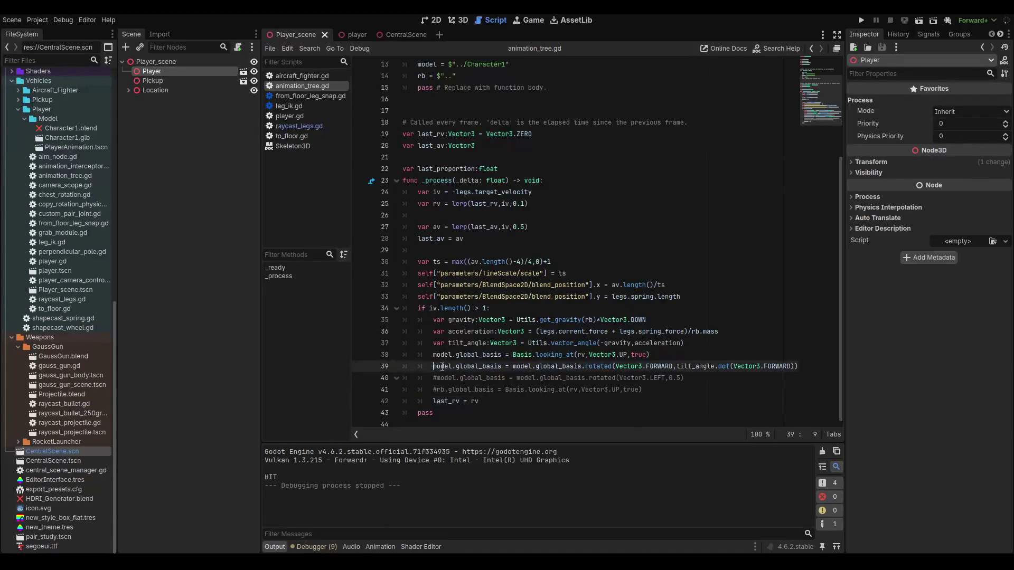
left_click(428, 320)
left_click_drag(428, 321, 687, 343)
key("BackSpace")
key("BackSpace")
key("BackSpace")
key("BackSpace")
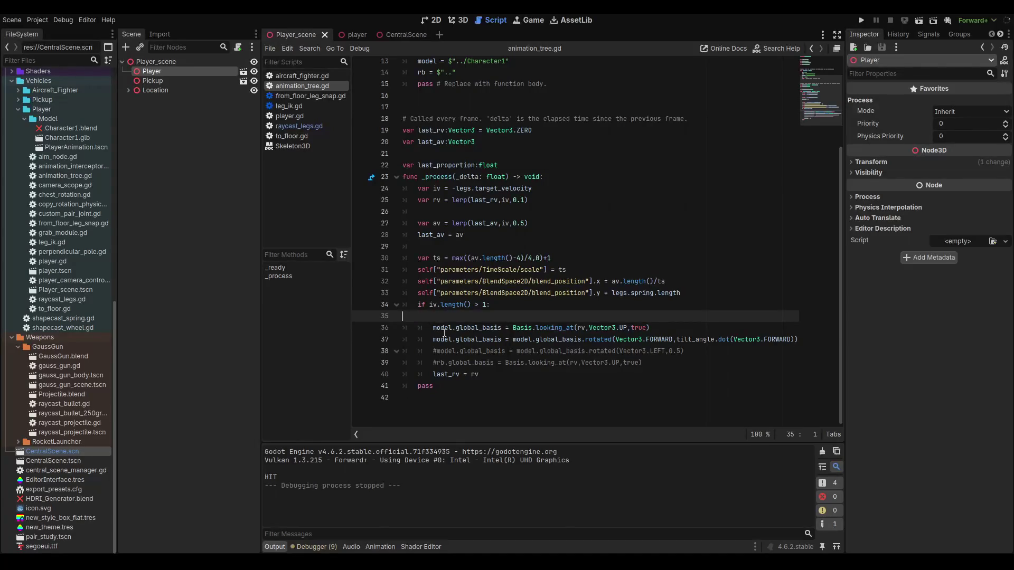
left_click(462, 374)
key("Return")
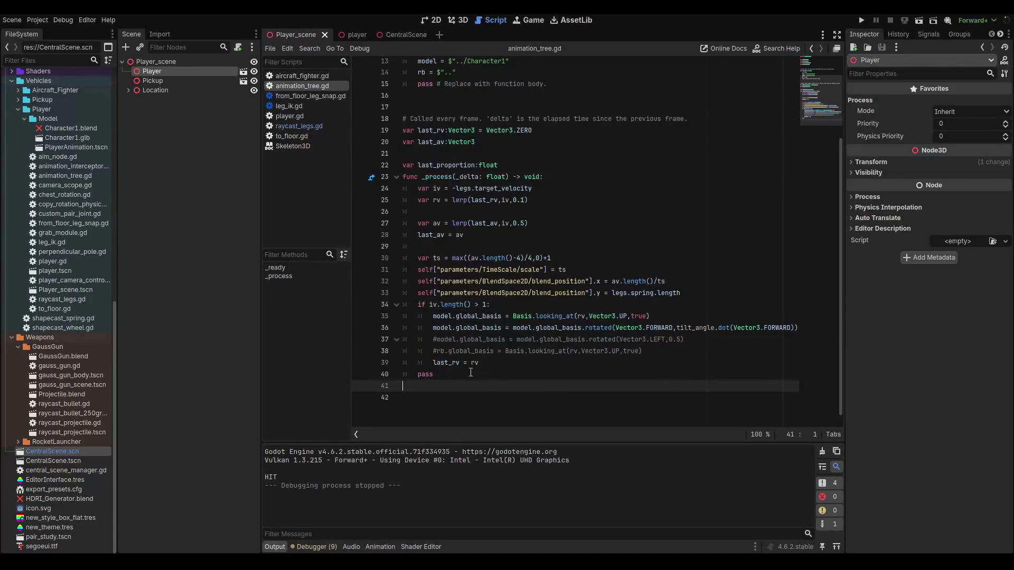
key("BackSpace")
- Paste those three lines after last_rv = rv and dedent them out of the if block
left_click(473, 363)
key("Return")
key("Return")
left_click(446, 377)
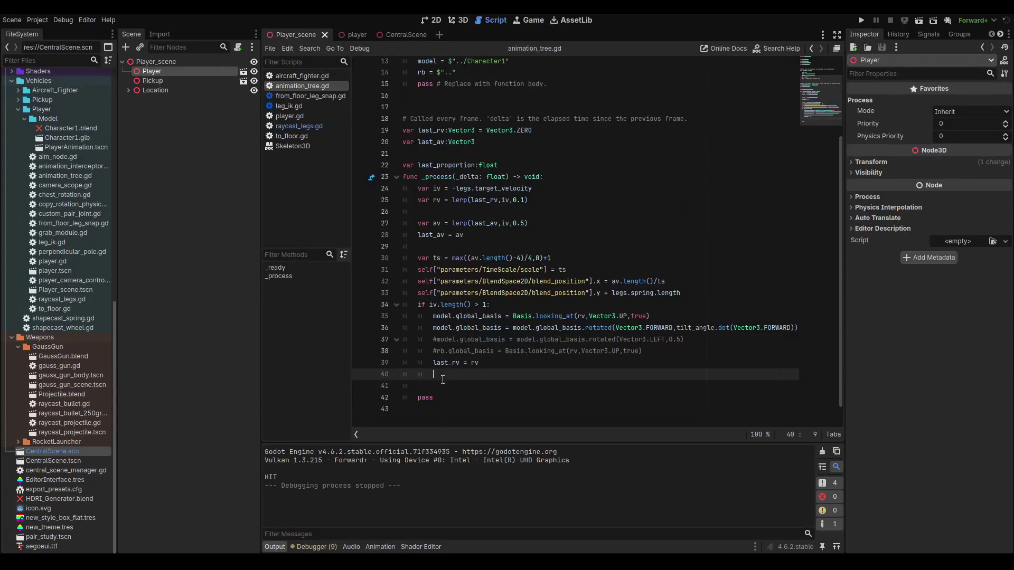
key("BackSpace")
type("var gravity:Vector3 = Utils.get_gravity(rb)*Vector3.DOWN \t\tvar acceleration:Vector3 = (legs.current_force + legs.spring_force)/rb.mass \t\tvar tilt_angle:Vector3 = Utils.vector_angle(-gravity,acceleration)")
left_click(480, 362)
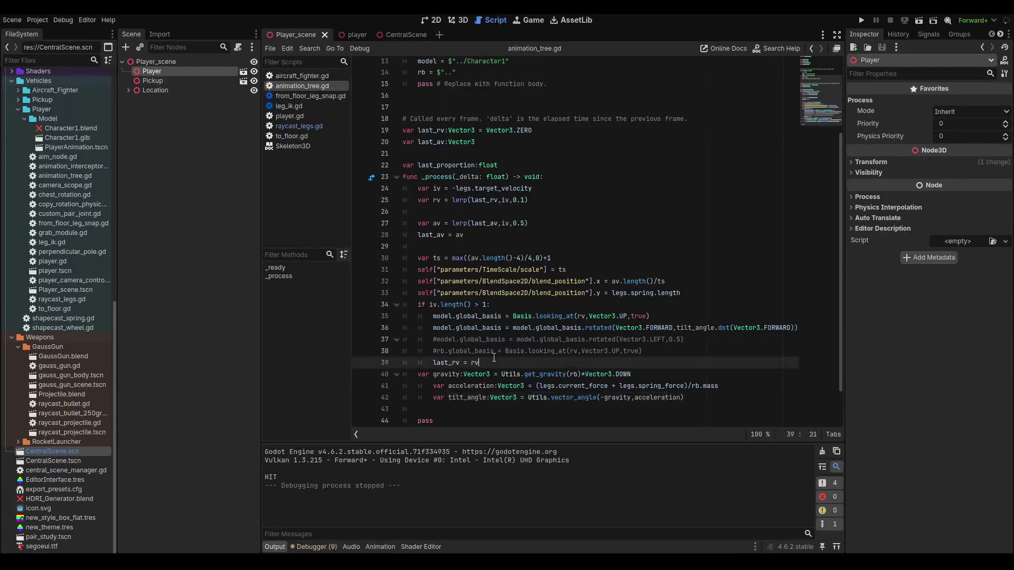
key("Return")
left_click(434, 396)
key("BackSpace")
key("Down")
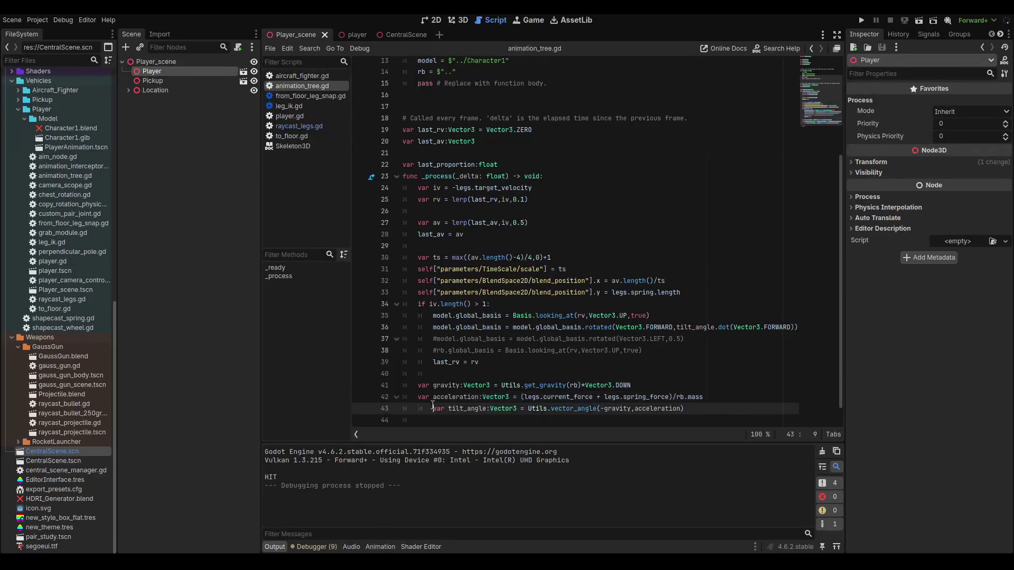
key("BackSpace")
- Move the FORWARD tilt rotation line below tilt_angle, tidy the empty line, and save
mouse_move(433, 316)
left_mouse_down()
mouse_move(434, 327)
mouse_move(816, 332)
left_mouse_up()
key("ctrl+x")
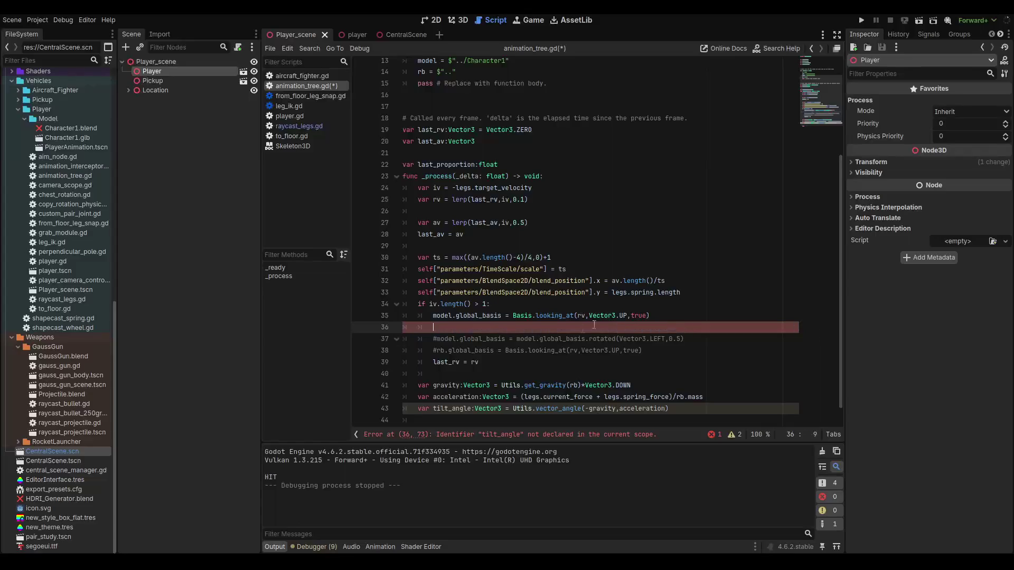
scroll(581, 344, "down", 1)
left_click(436, 401)
key("ctrl+v")
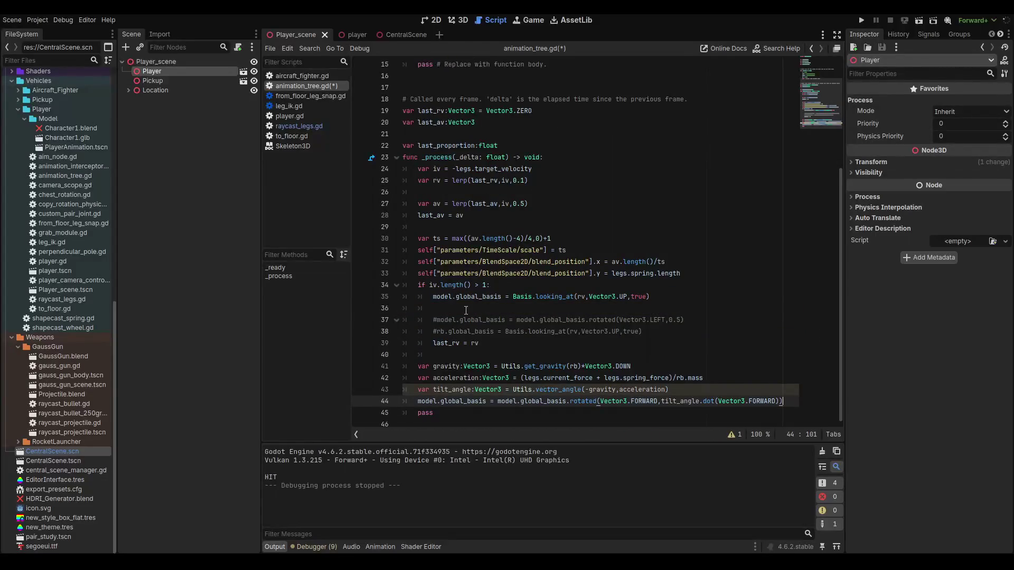
left_click(466, 311)
key("BackSpace")
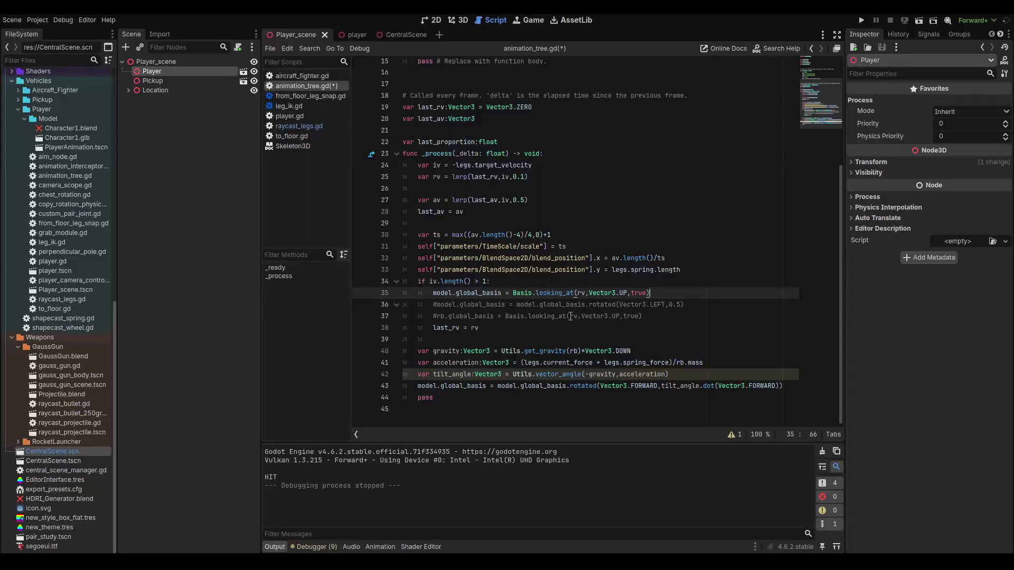
key("ctrl+s")
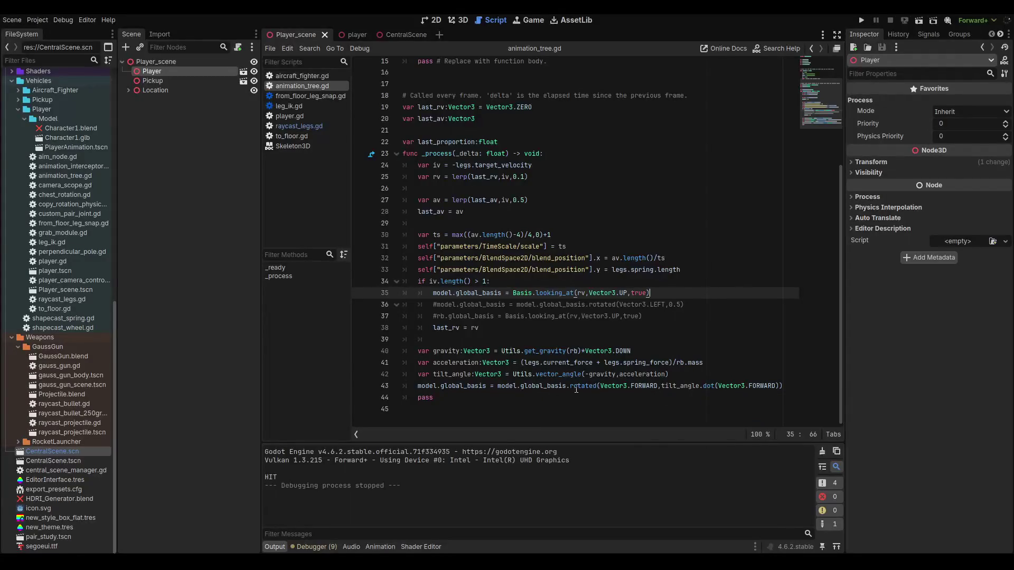
- Check the rotated method's documentation, then run the scene to test the relocated FORWARD tilt
mouse_move(580, 388)
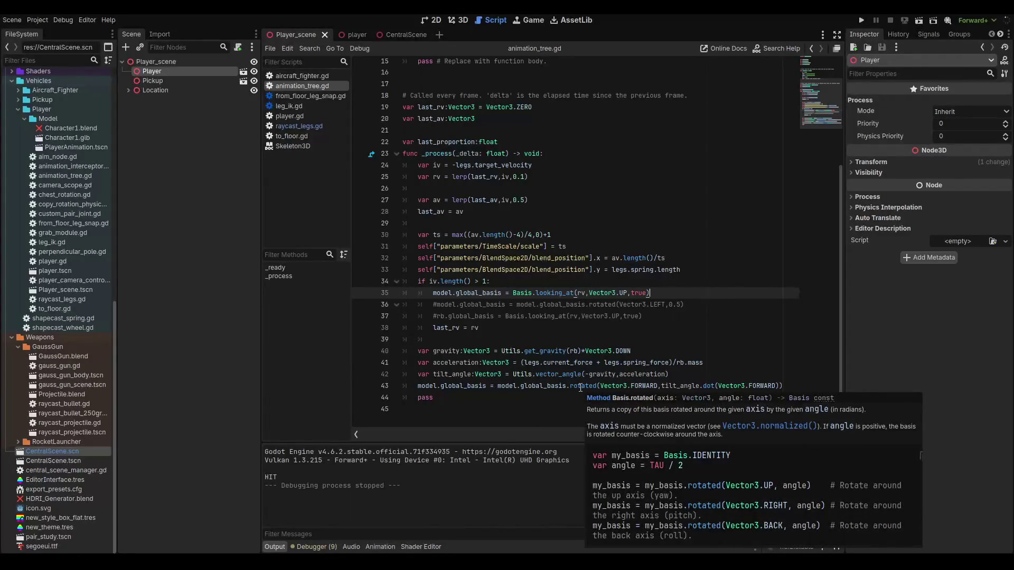
left_click(571, 388)
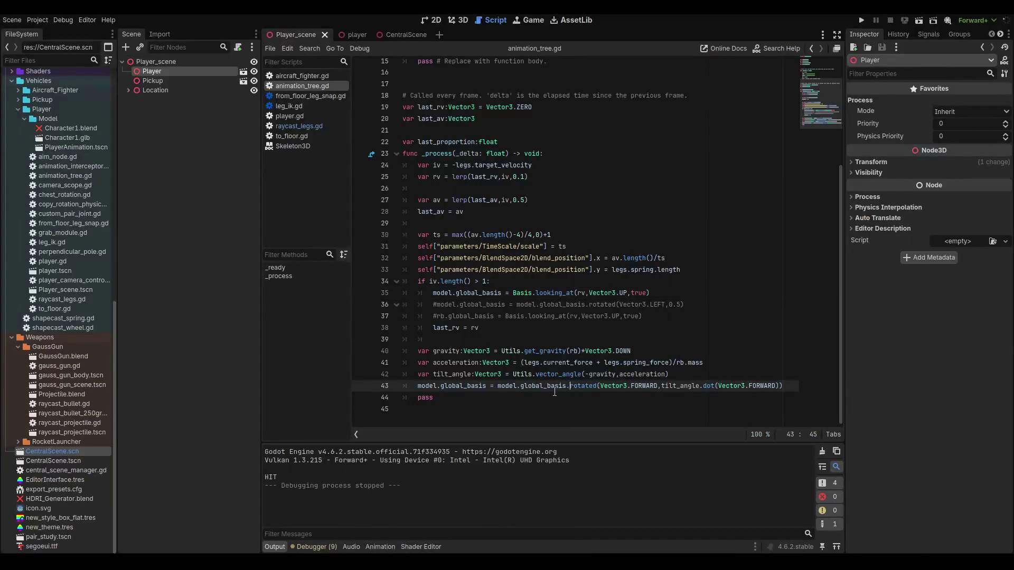
double_click(513, 387)
key("F6")
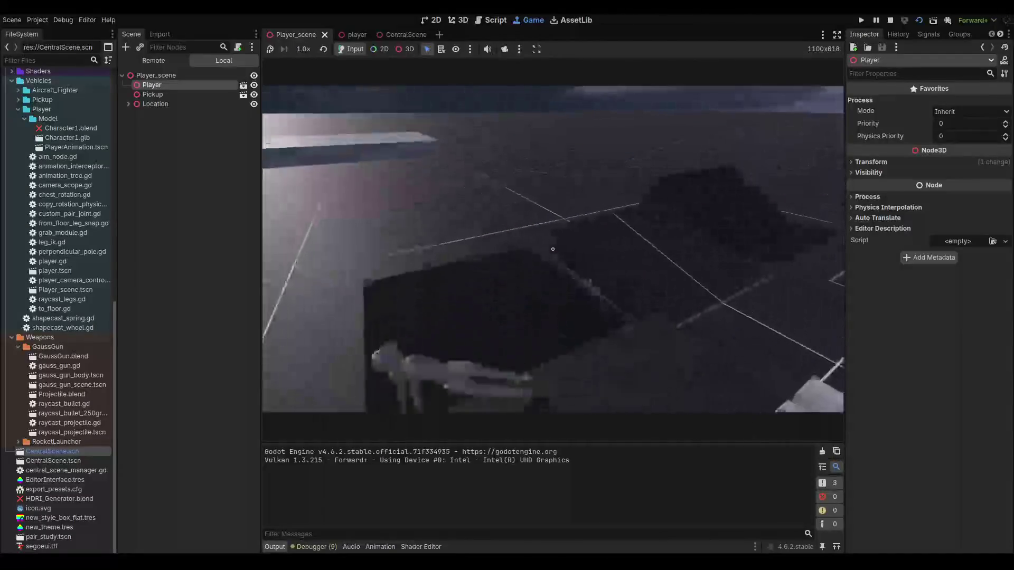
- Compare test runs with and without the minus before gravity on line 42, keeping it negated
key("F8")
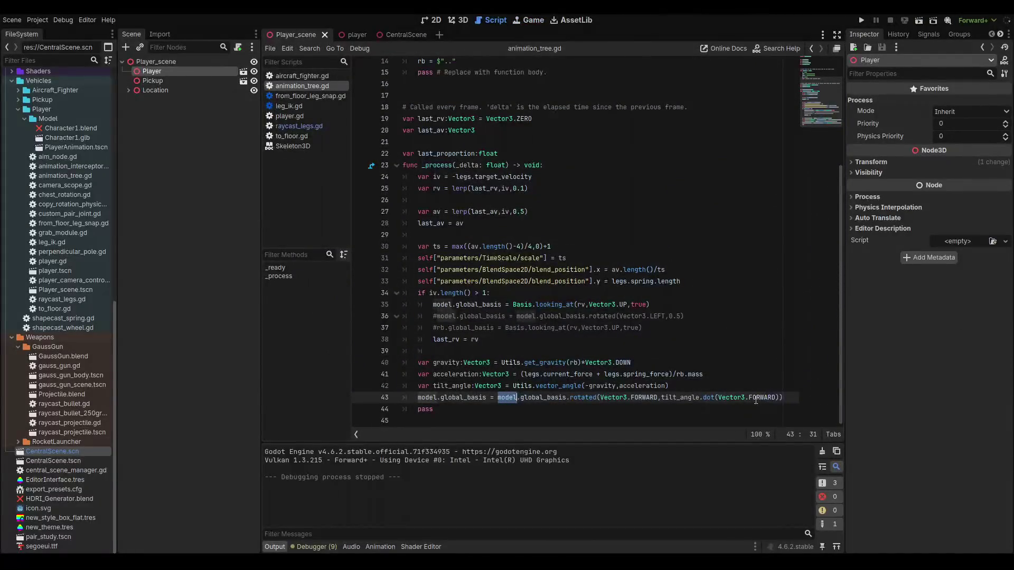
double_click(757, 397)
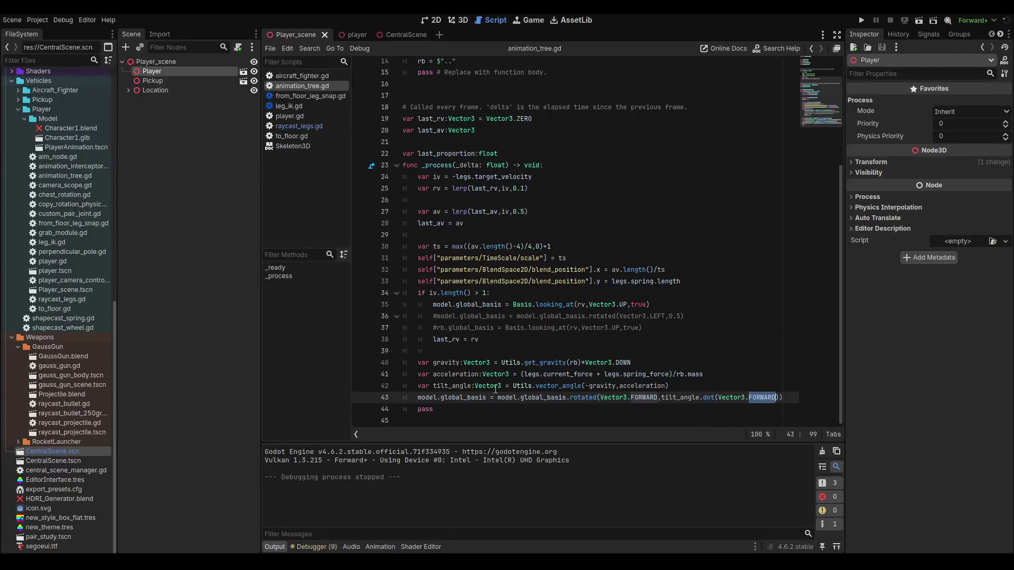
double_click(453, 386)
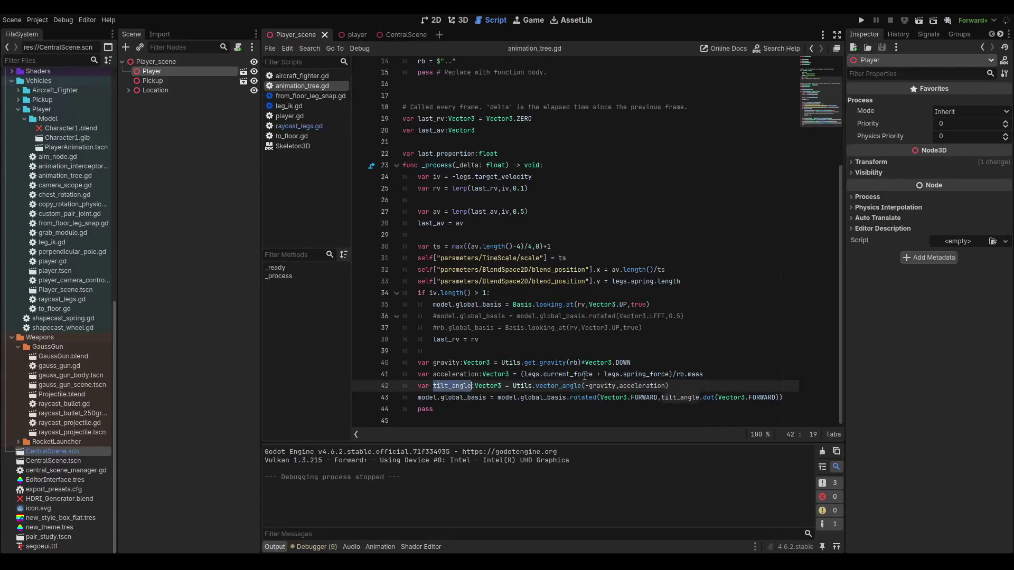
left_click(590, 386)
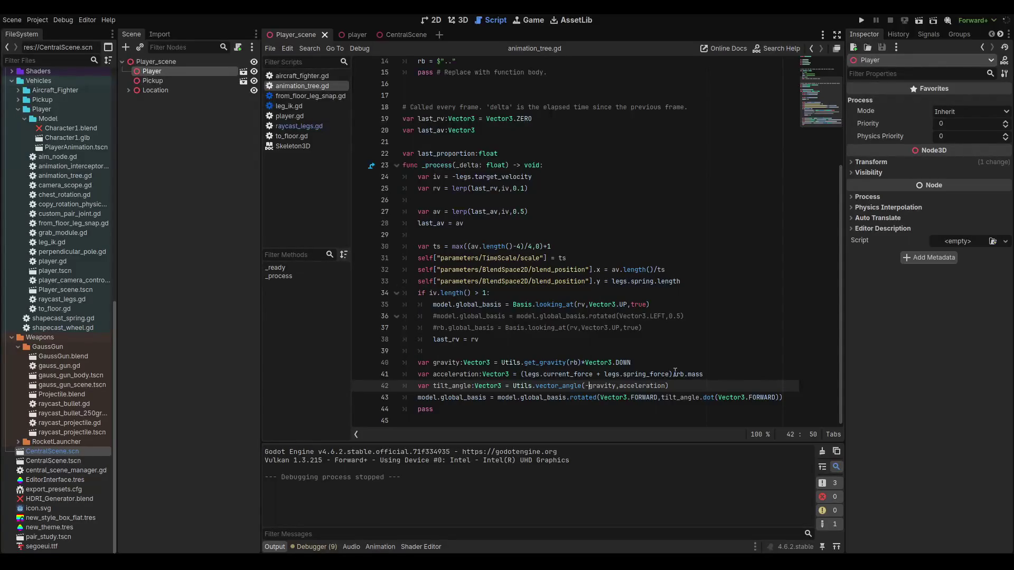
key("BackSpace")
key("F5")
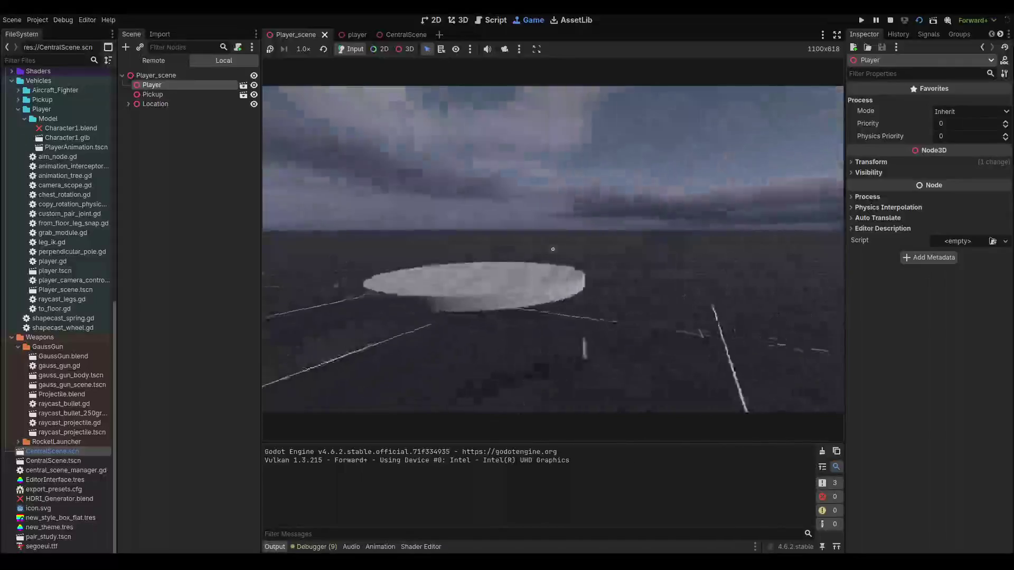
key("F8")
type("-gravity,acceleration)")
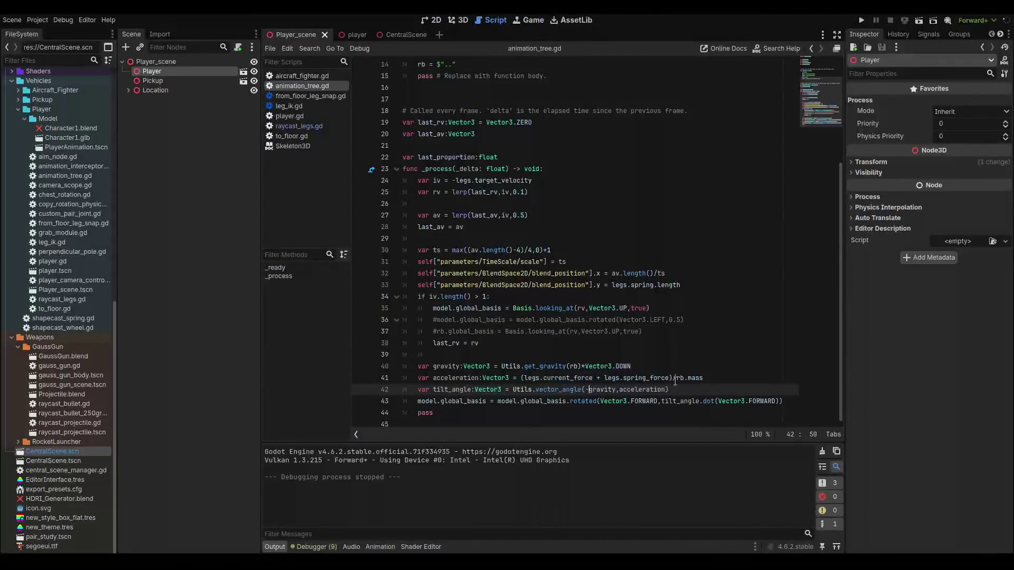
key("F5")
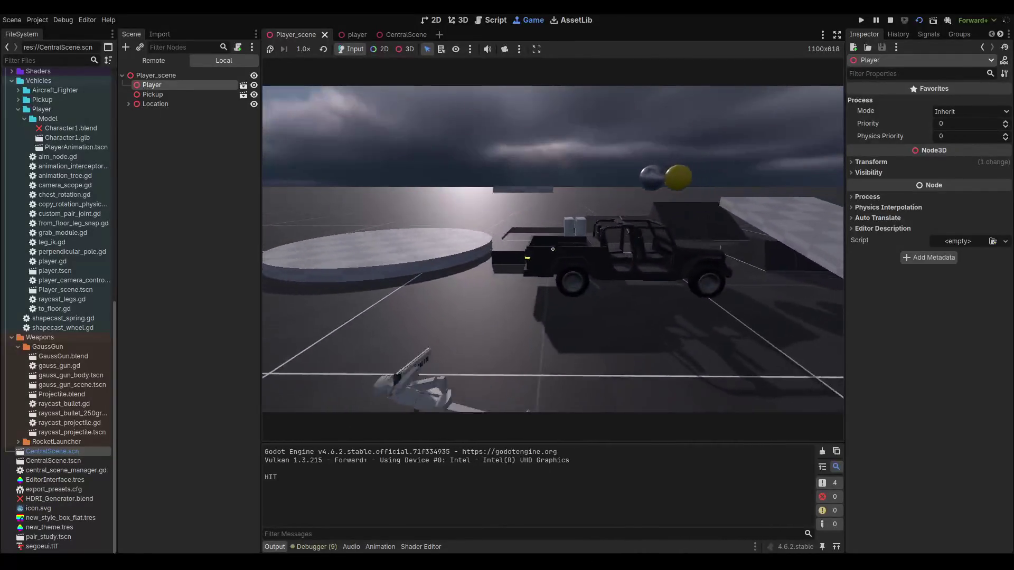
key("F8")
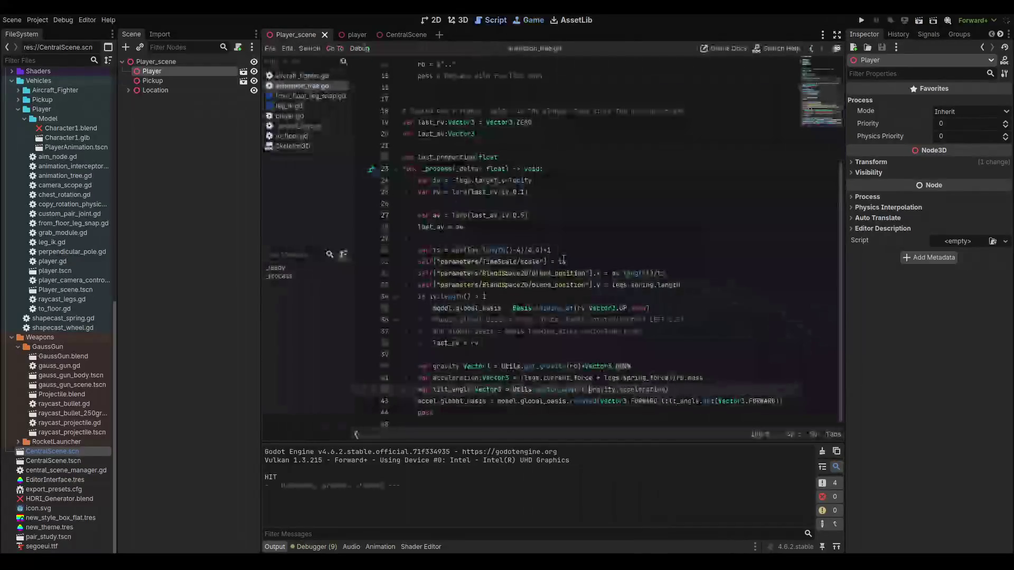
- Divide line 43's projected tilt angle by 10 and test by running the character
left_click(781, 403)
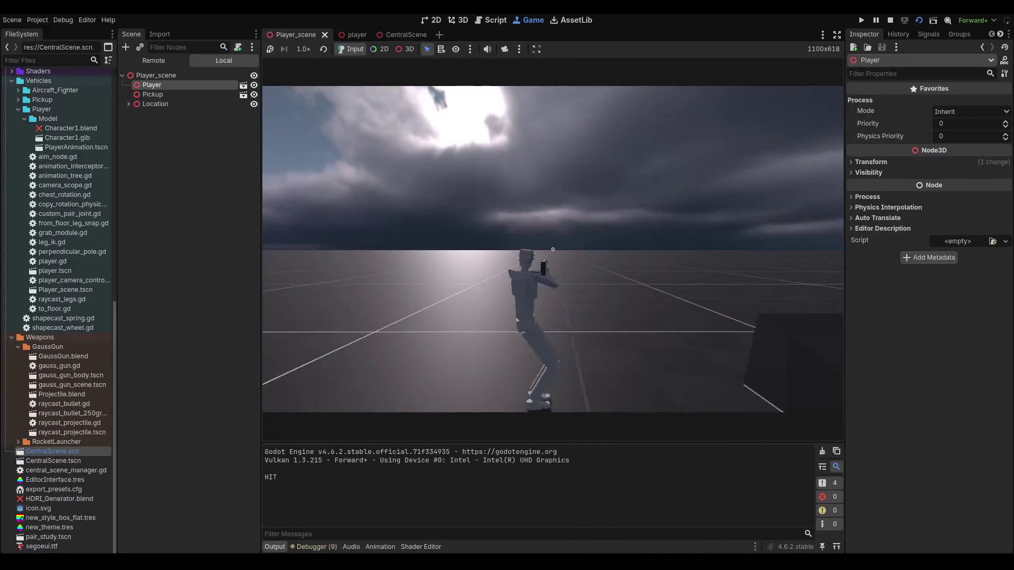
key("w")
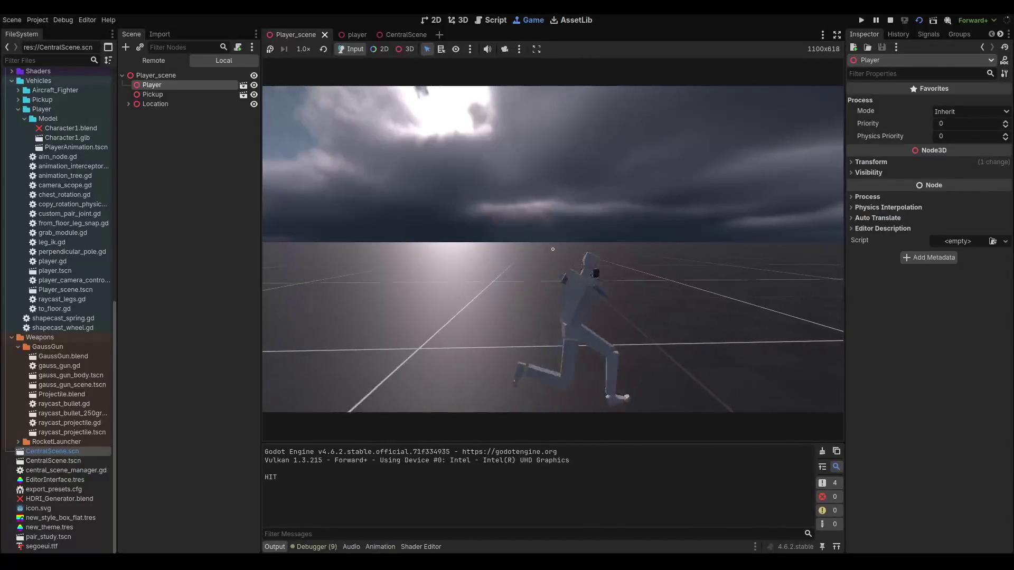
key("F8")
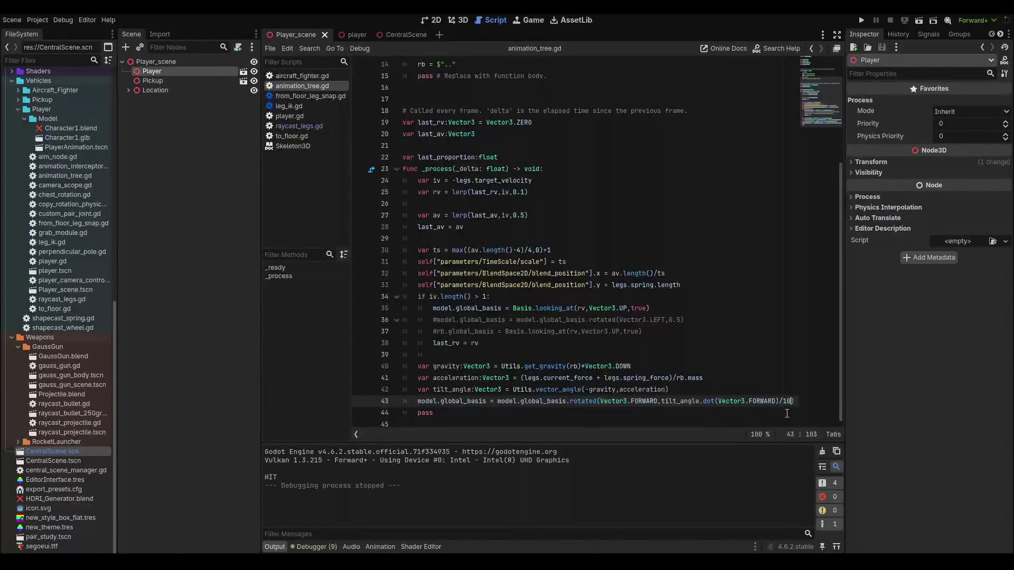
- Run the scene and move the character forward to check the /10-reduced tilt
key("F6")
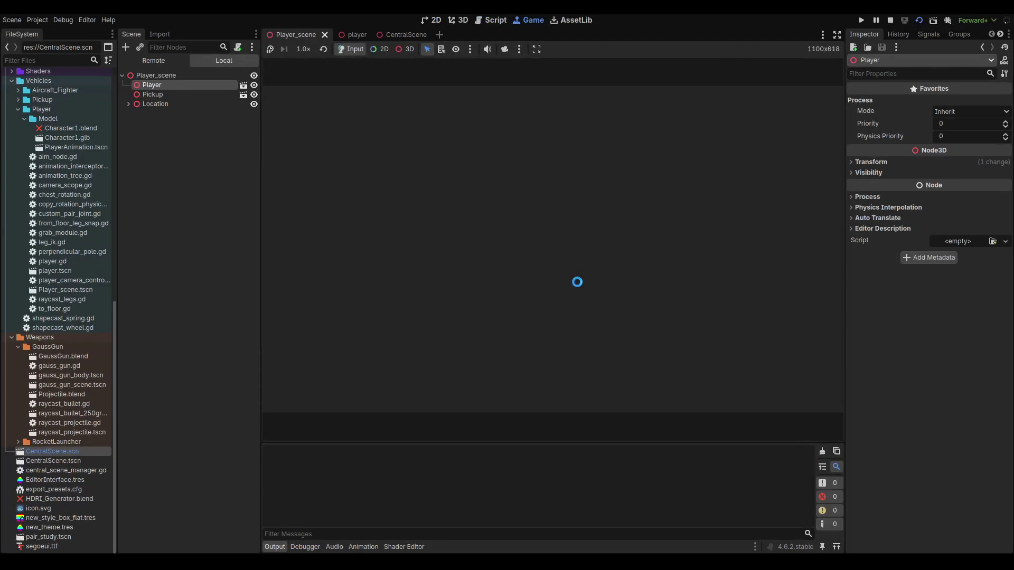
key("w")
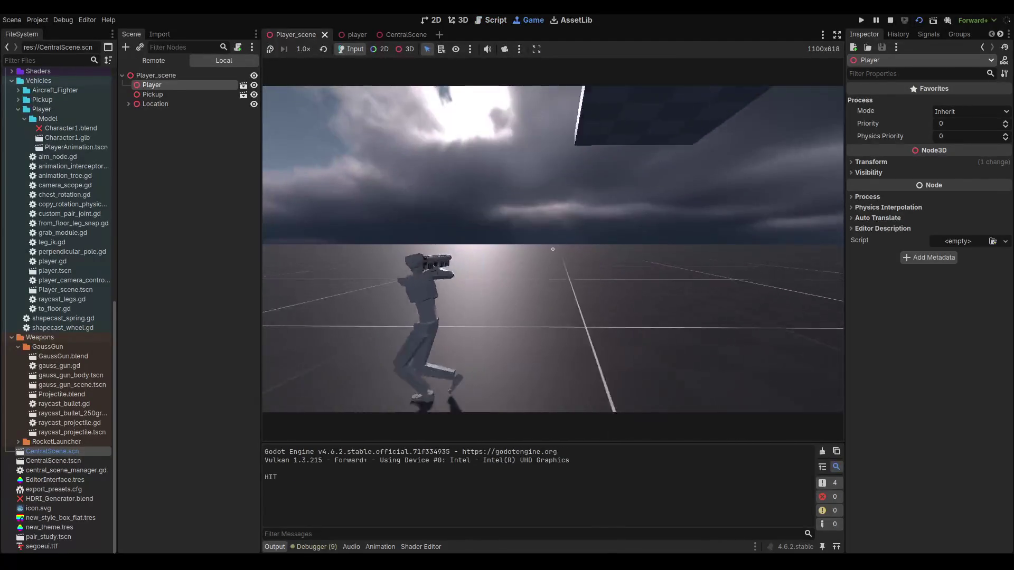